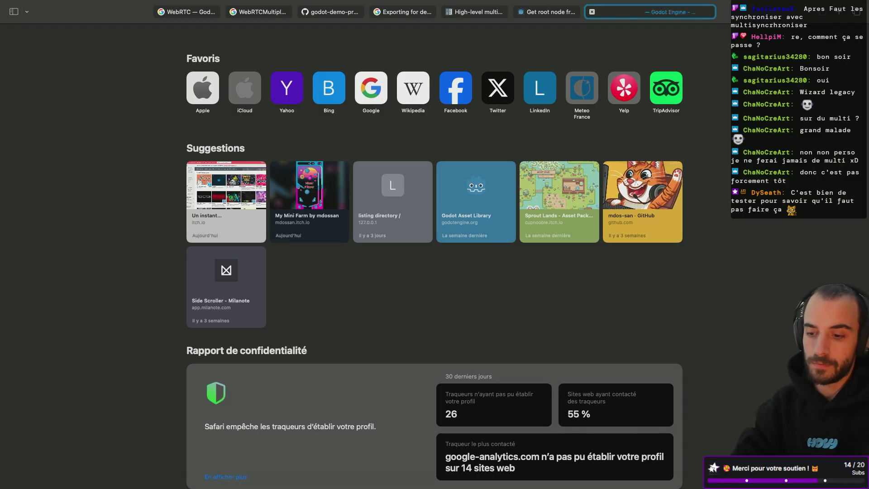
Search Google for 'godot multiplayer spawner not spwawn' and open the Godot Forum thread.
text(godot multiplaye)
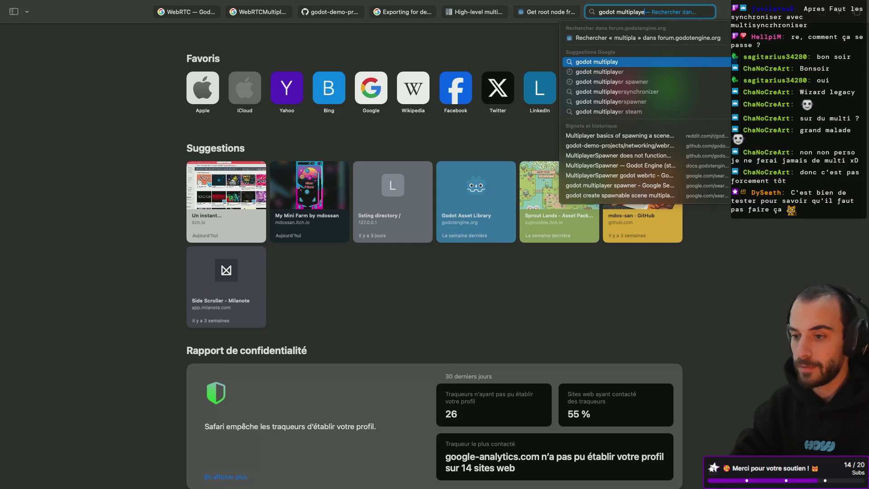
text(r spawner no)
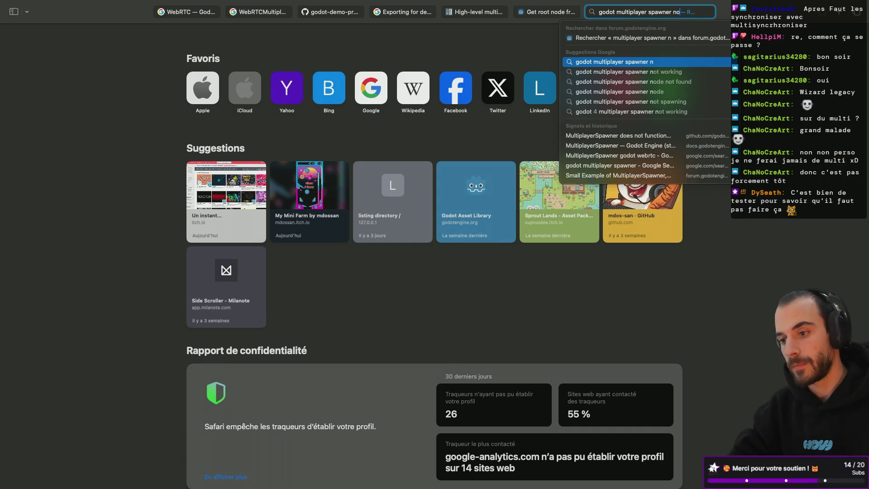
text(t spw)
text(awn)
key(Return)
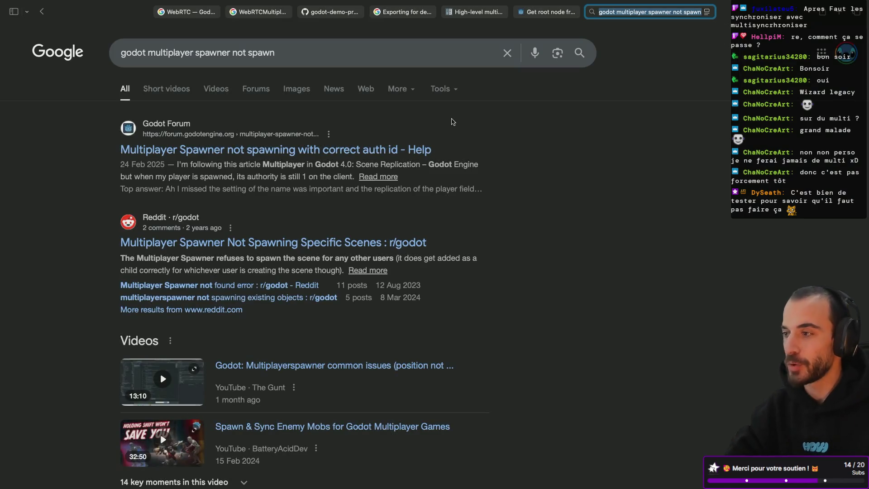
click(332, 154)
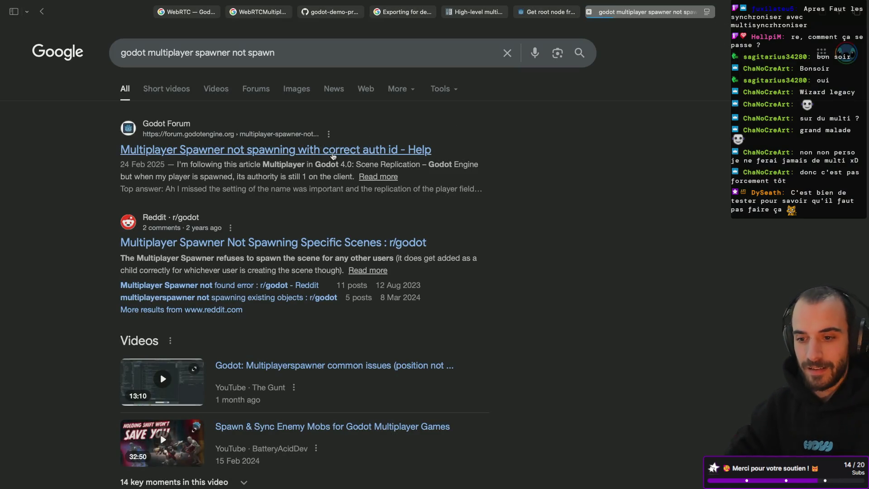
Scroll to the question's code and open the linked Scene Replication article in a new tab.
scroll(304, 243, down, 2)
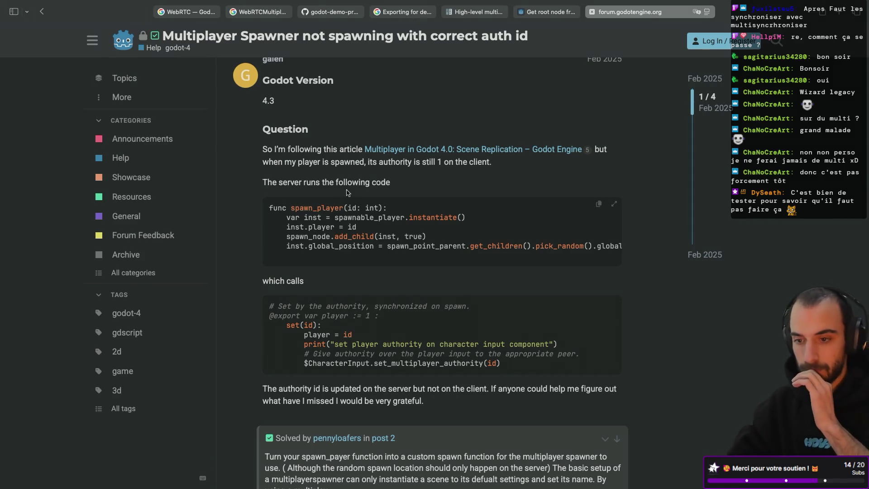
right_click(470, 153)
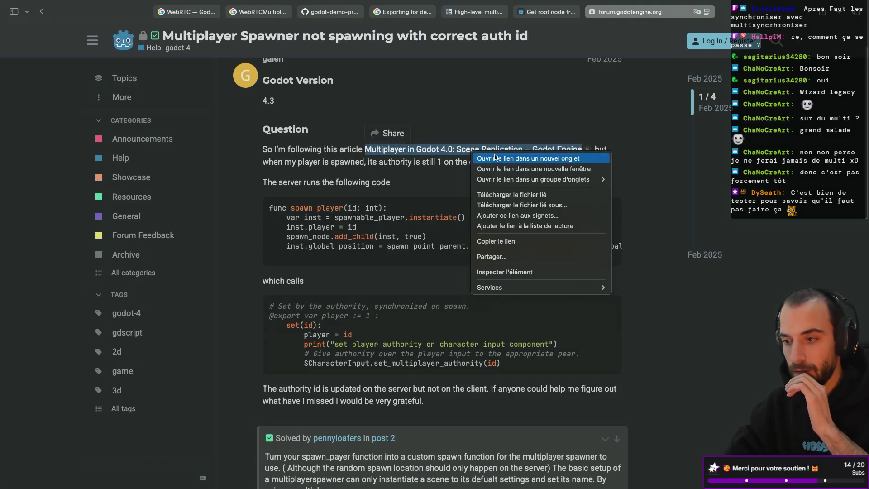
click(495, 158)
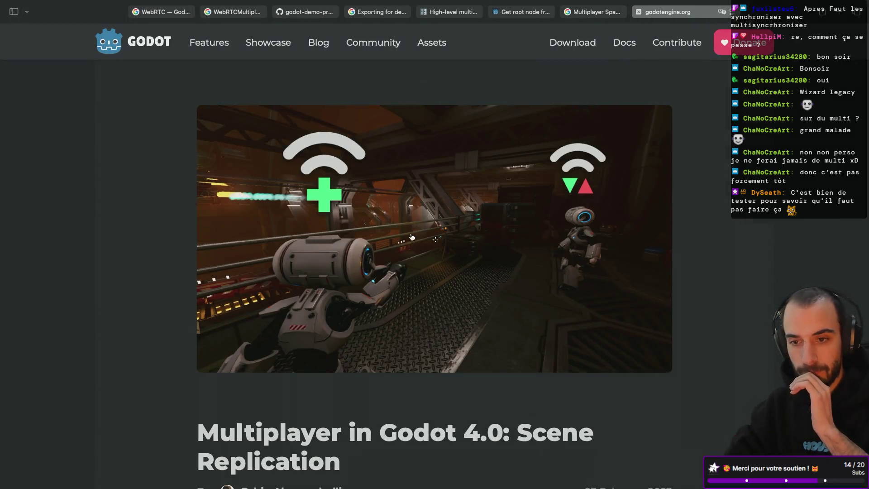
Read through the Scene Replication article's intro down to the multiplayer.gd hosting and connecting code.
scroll(412, 236, down, 8)
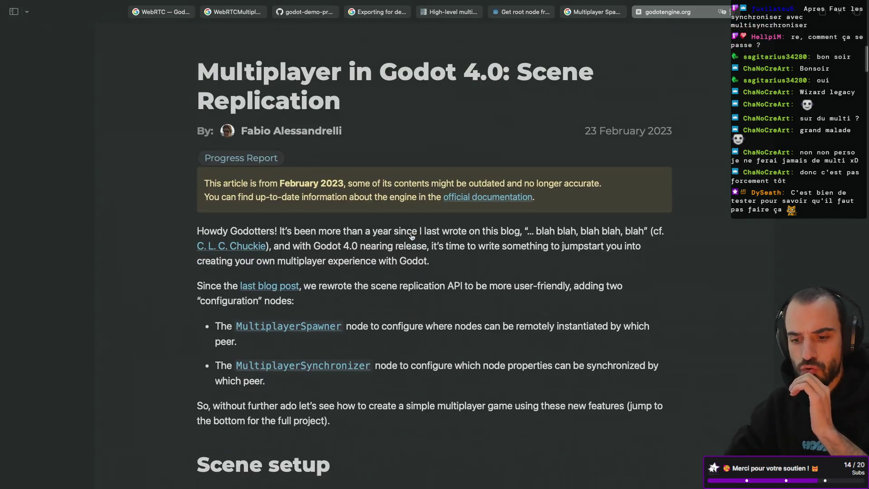
scroll(412, 237, down, 1)
scroll(411, 233, up, 2)
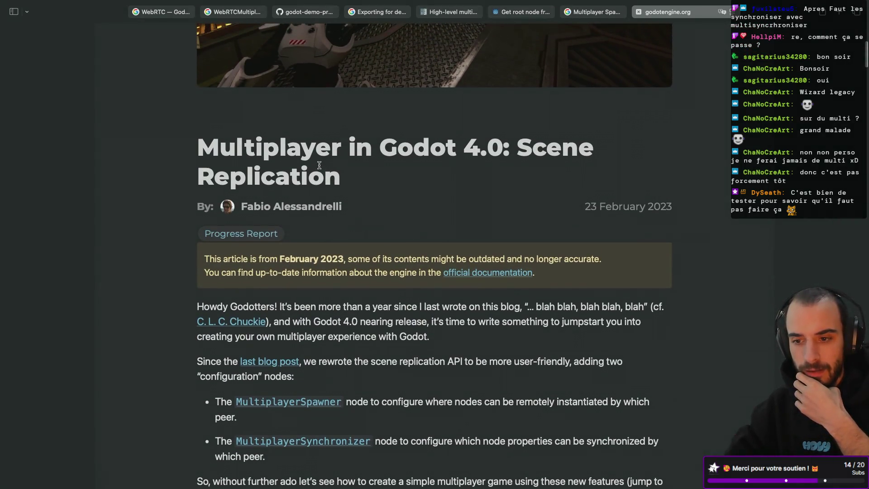
scroll(398, 169, down, 3)
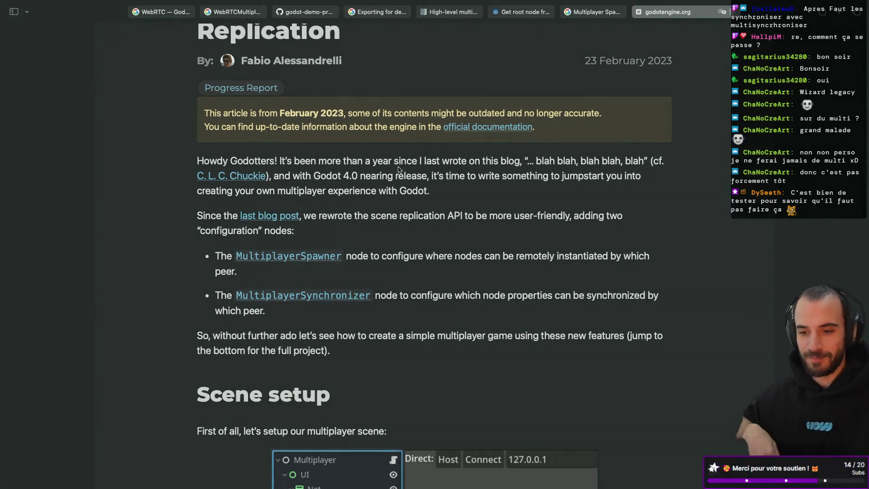
scroll(398, 170, down, 1)
scroll(398, 169, down, 1)
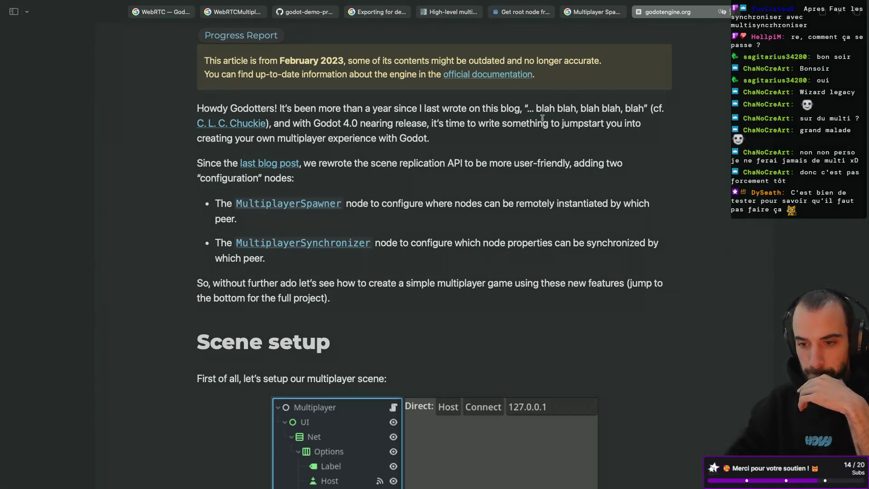
scroll(353, 186, down, 1)
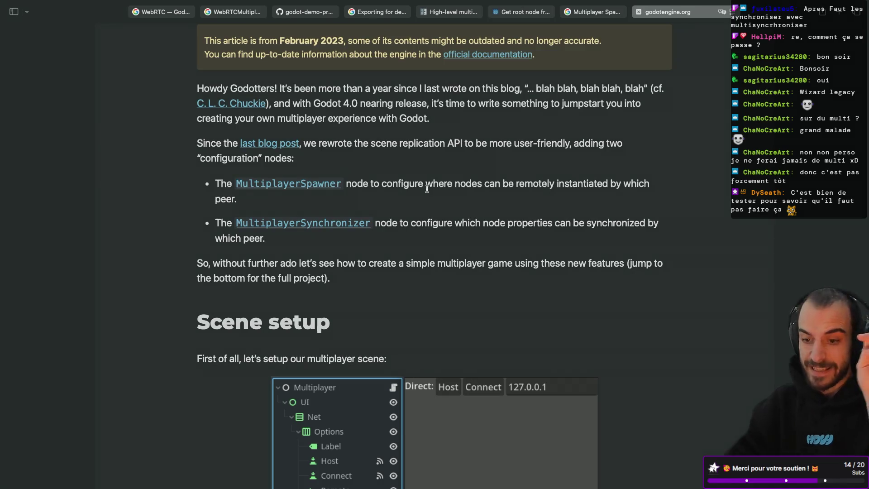
scroll(411, 204, down, 3)
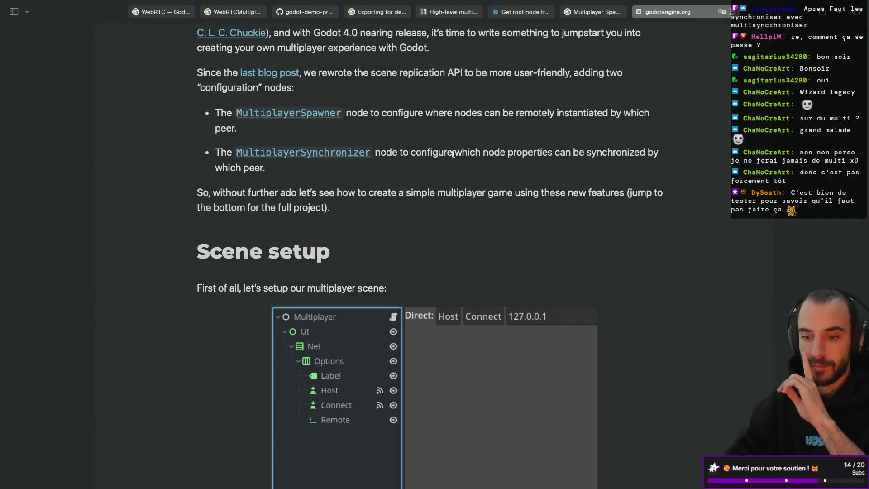
scroll(452, 154, down, 1)
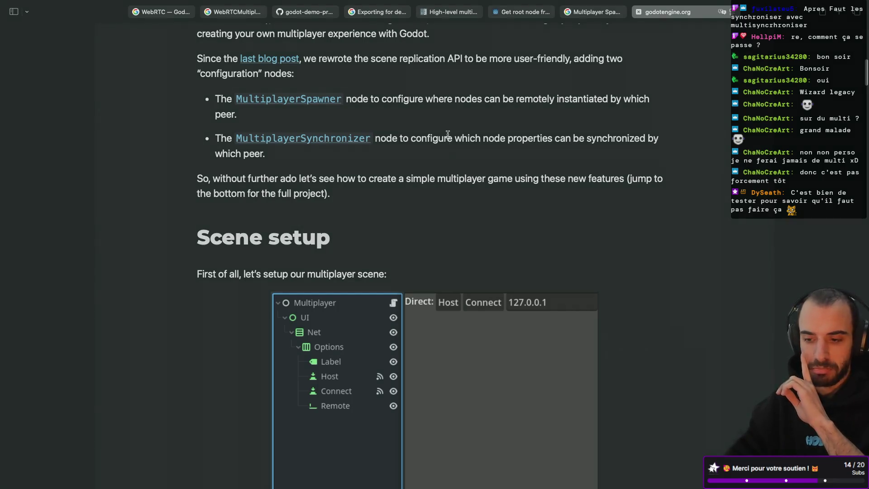
scroll(448, 134, down, 6)
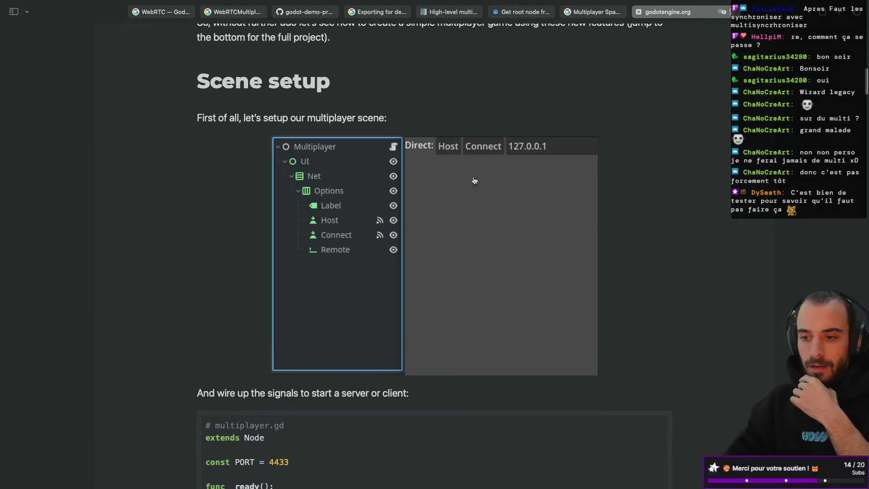
scroll(478, 140, down, 13)
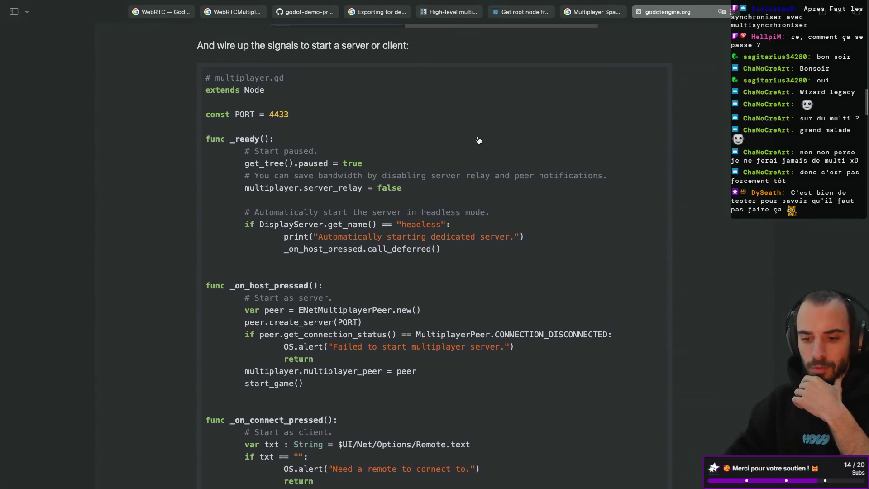
Read past Synchronizing properties and the Debug tip to the spawn_path and Auto Spawn List explanation.
scroll(479, 139, down, 12)
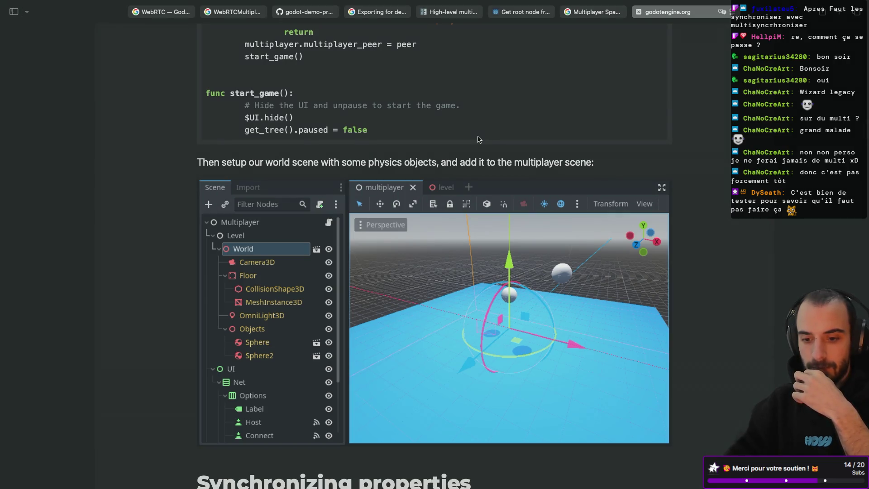
scroll(478, 136, down, 13)
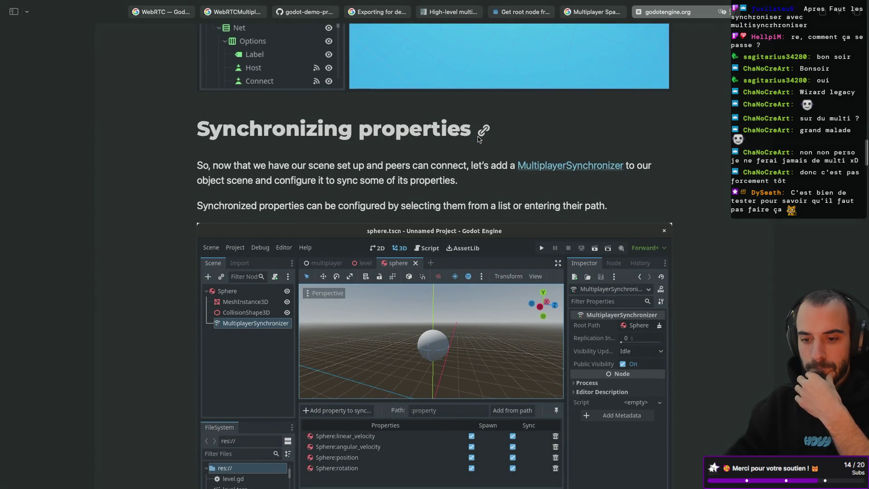
scroll(479, 139, up, 12)
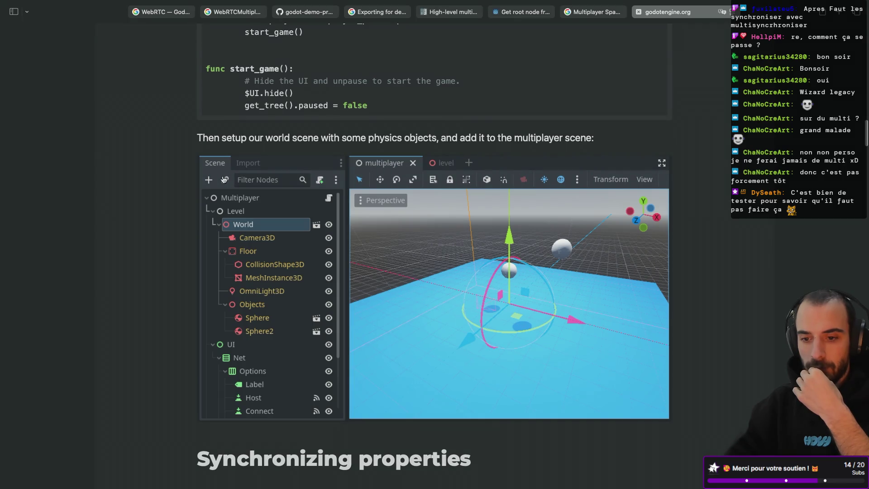
scroll(273, 269, down, 2)
scroll(273, 269, down, 17)
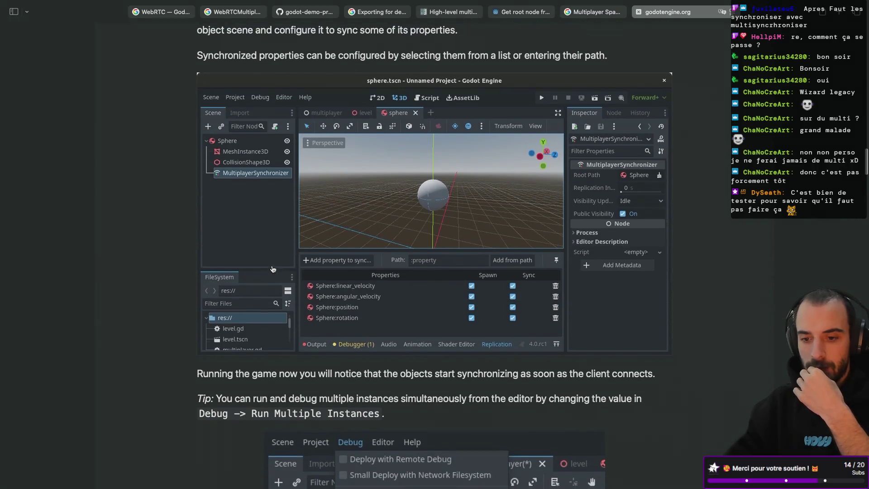
scroll(273, 268, up, 4)
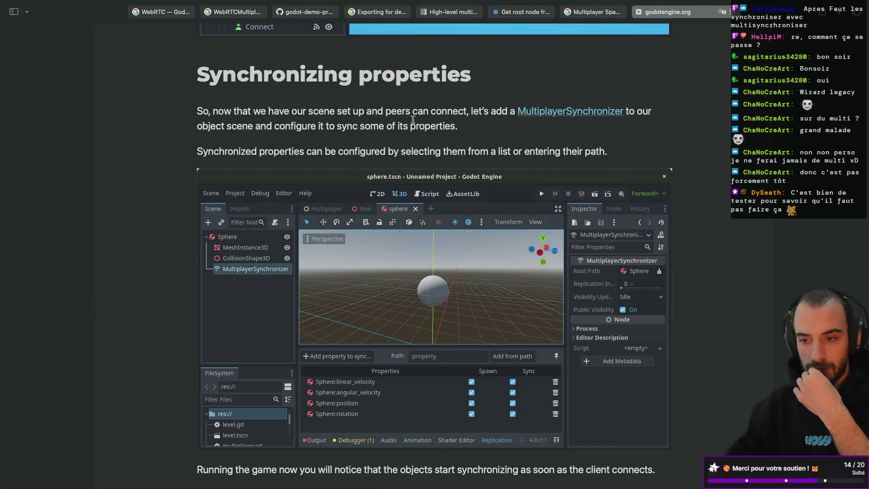
scroll(396, 173, down, 1)
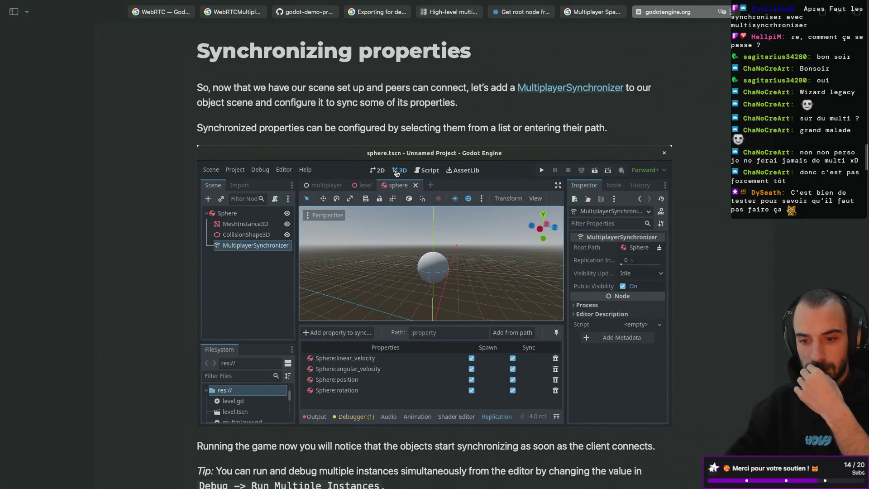
scroll(396, 174, down, 7)
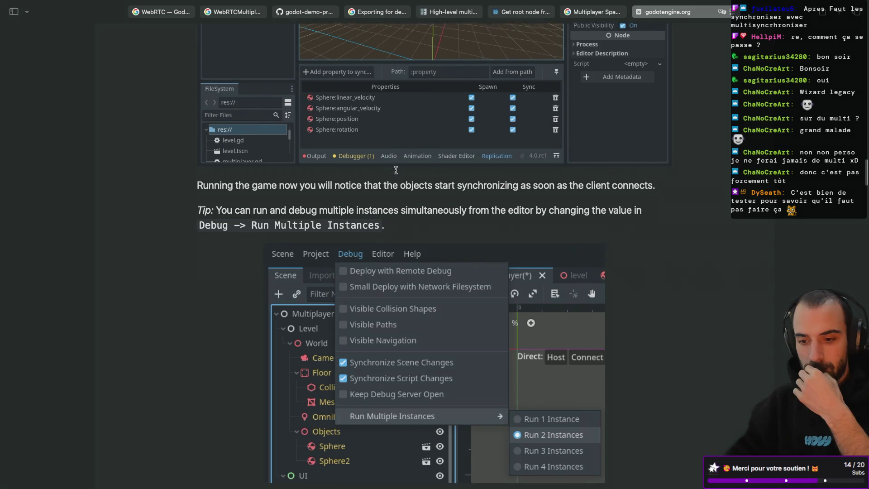
scroll(396, 170, down, 1)
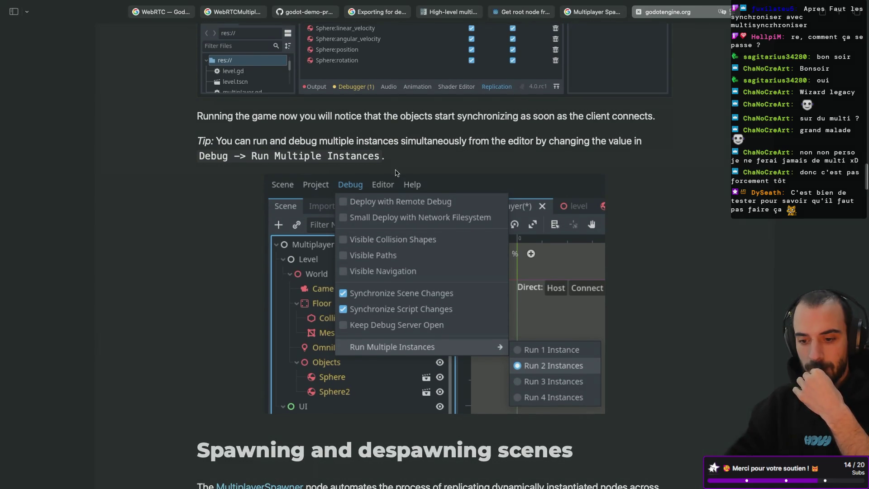
scroll(396, 172, down, 7)
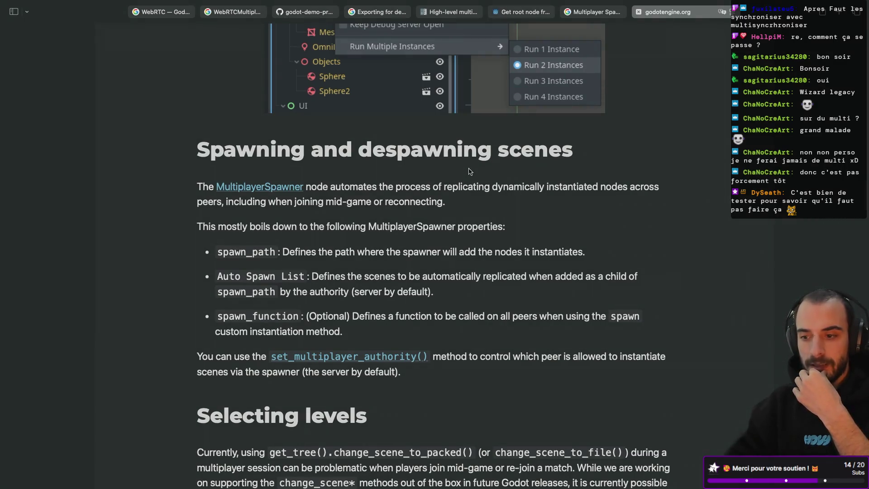
scroll(275, 217, down, 1)
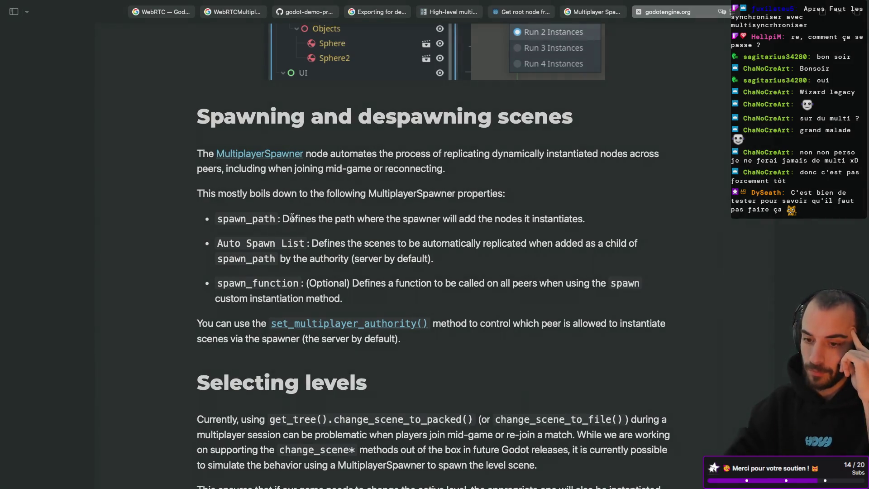
key(ctrl+Left)
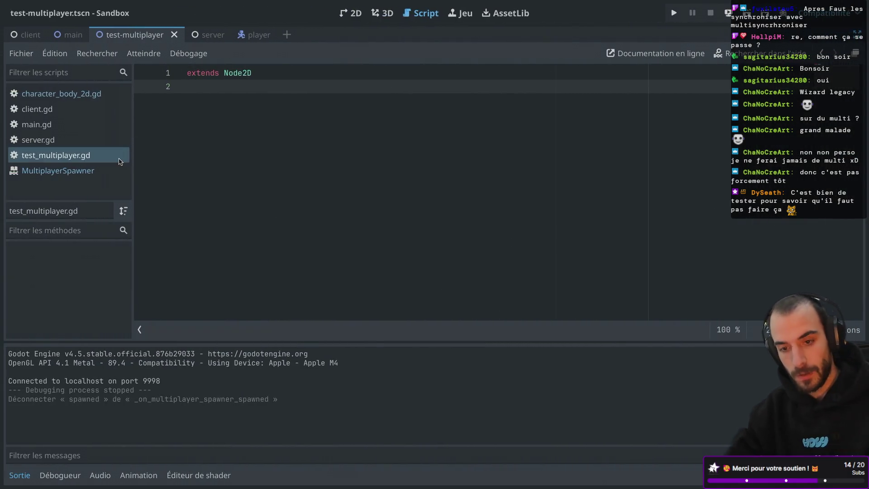
Restore the editor docks and view the MultiplayerSpawner node's properties in the Inspector.
key(ctrl+super+d)
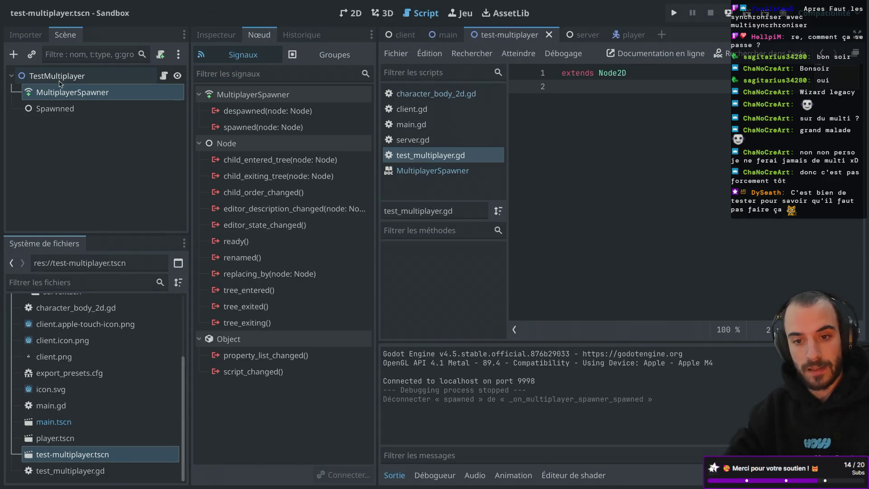
click(58, 113)
click(96, 100)
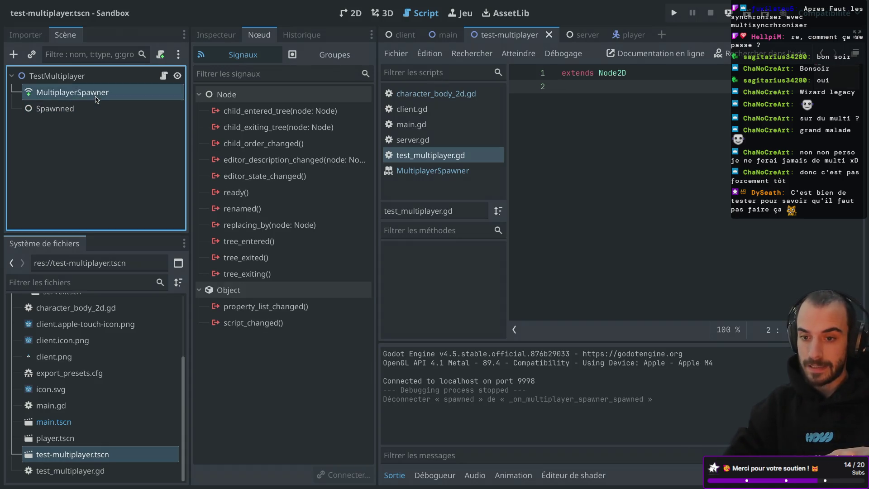
click(216, 35)
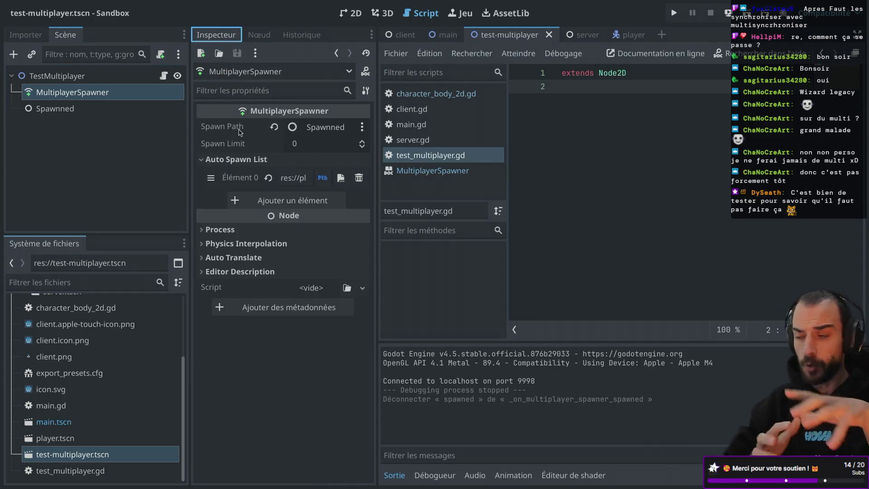
mouse_move(239, 132)
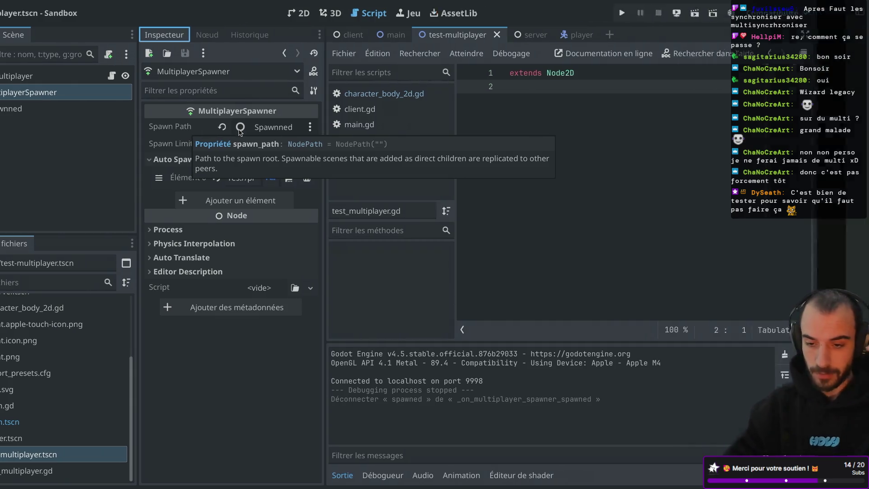
Return to the blog article's Spawning and despawning scenes section.
key(super+Tab)
scroll(323, 189, down, 3)
scroll(323, 190, down, 1)
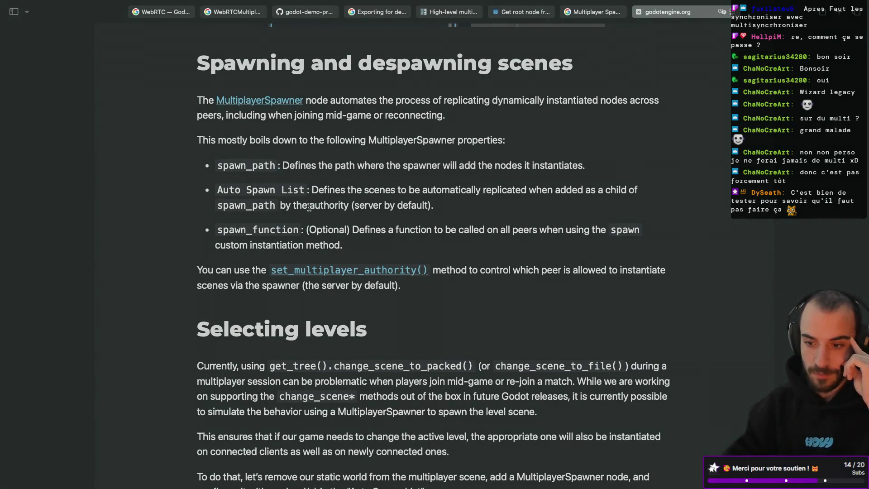
Check the scene path in the MultiplayerSpawner's Auto Spawn List and widen the scene tree panel.
key(super+Tab)
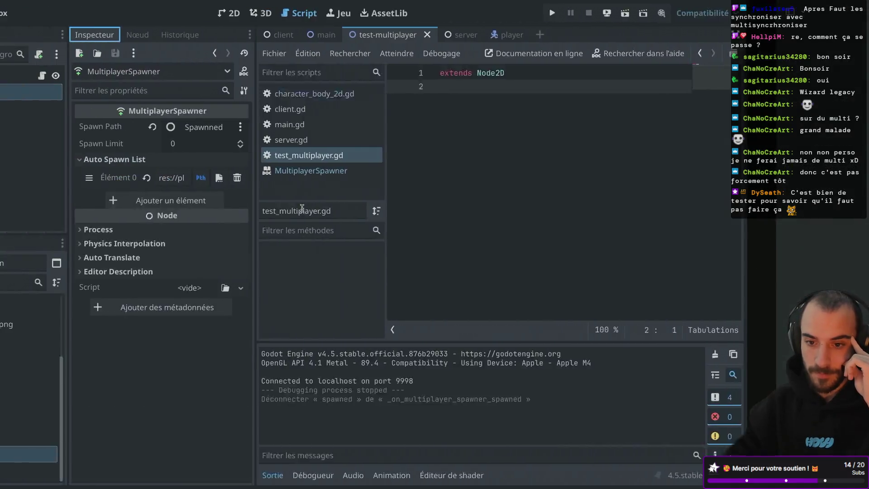
click(295, 182)
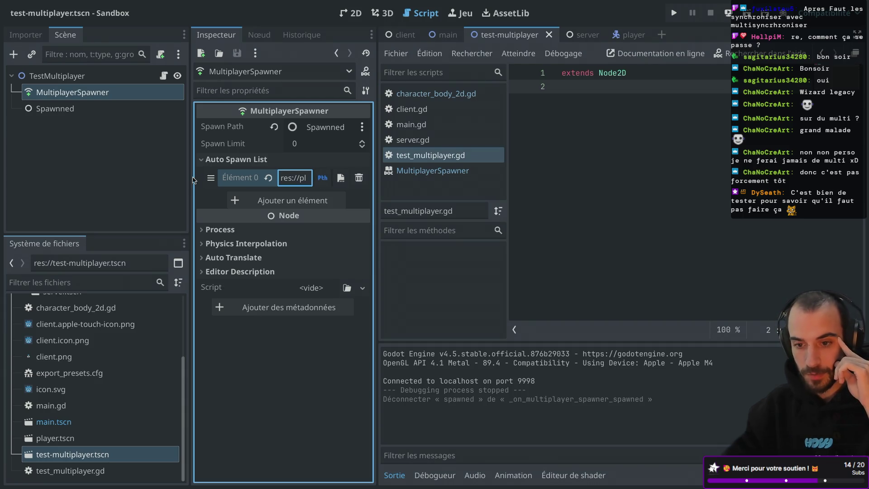
mouse_move(193, 180)
mouse_down()
mouse_move(99, 180)
mouse_move(216, 179)
mouse_up()
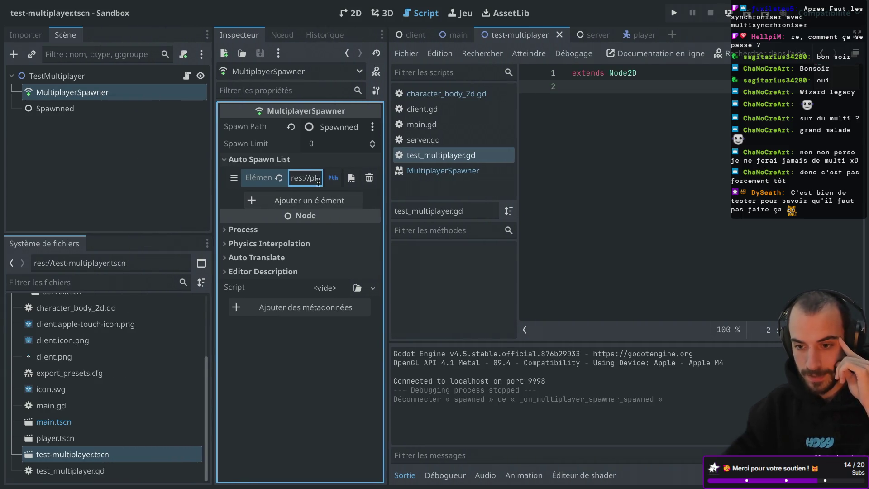
Read the article down to the Spawning players section, then return to Godot.
key(super+Tab)
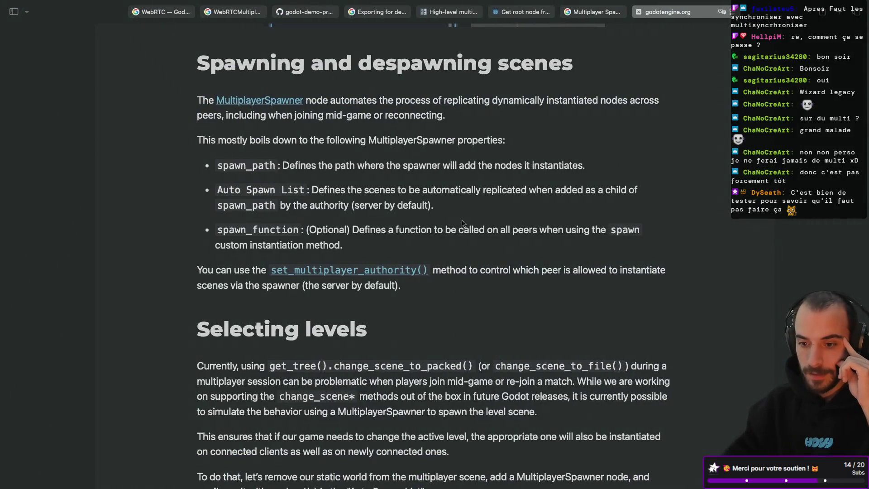
scroll(463, 223, down, 5)
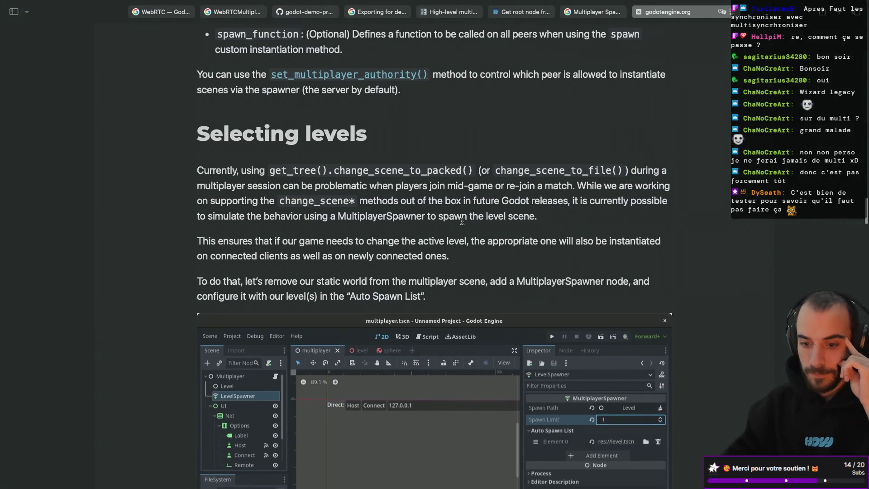
scroll(462, 221, down, 1)
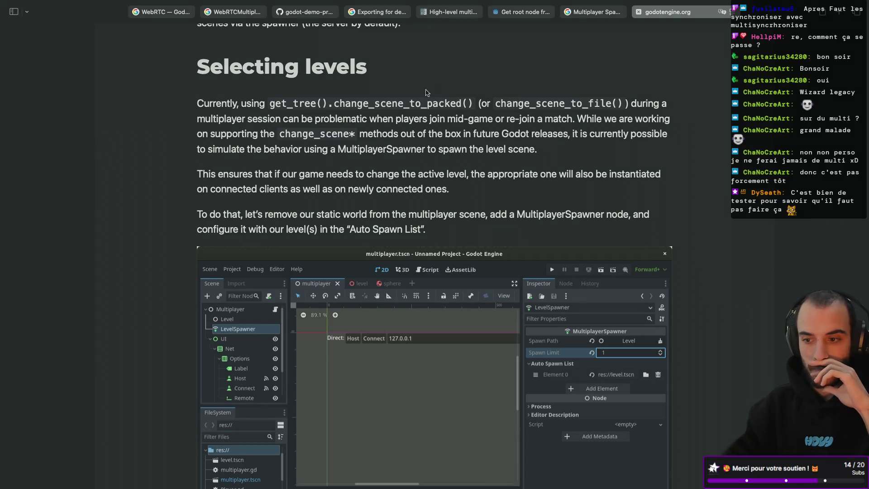
scroll(436, 88, down, 4)
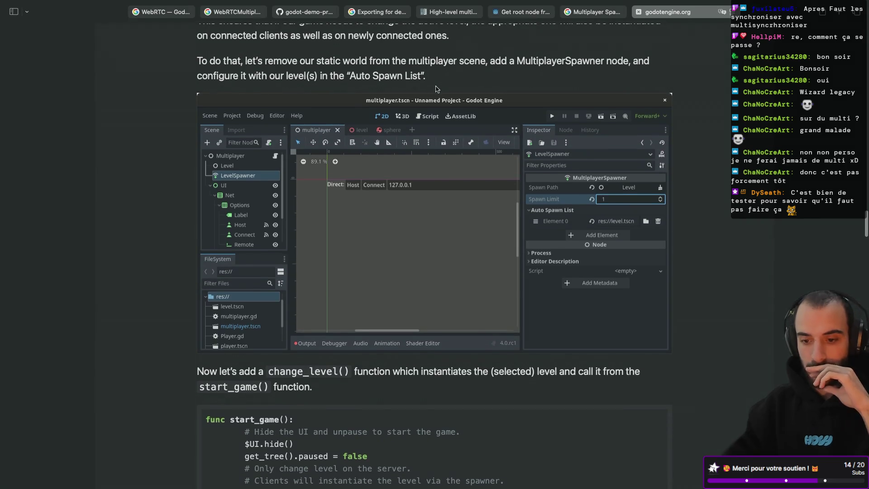
scroll(436, 88, down, 4)
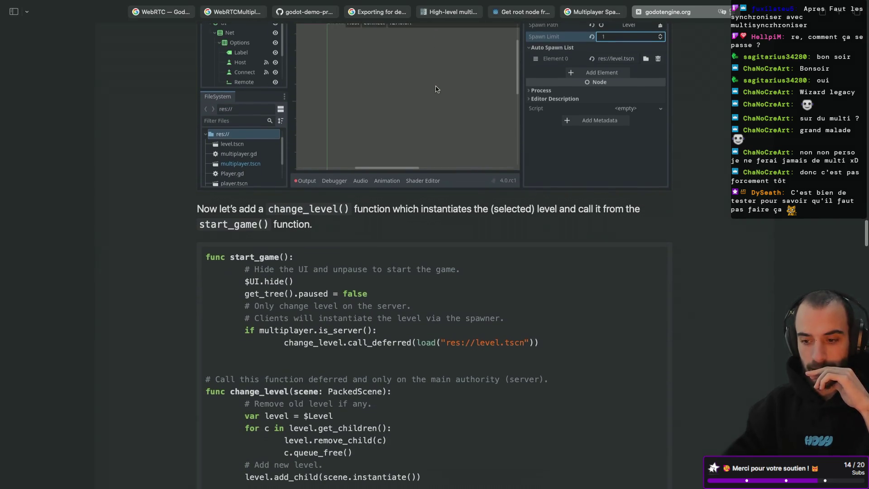
scroll(436, 89, down, 11)
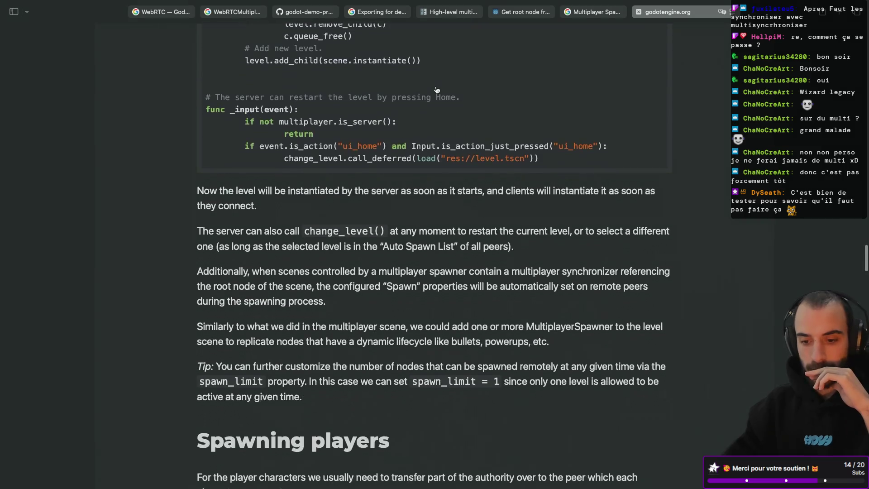
scroll(436, 89, down, 8)
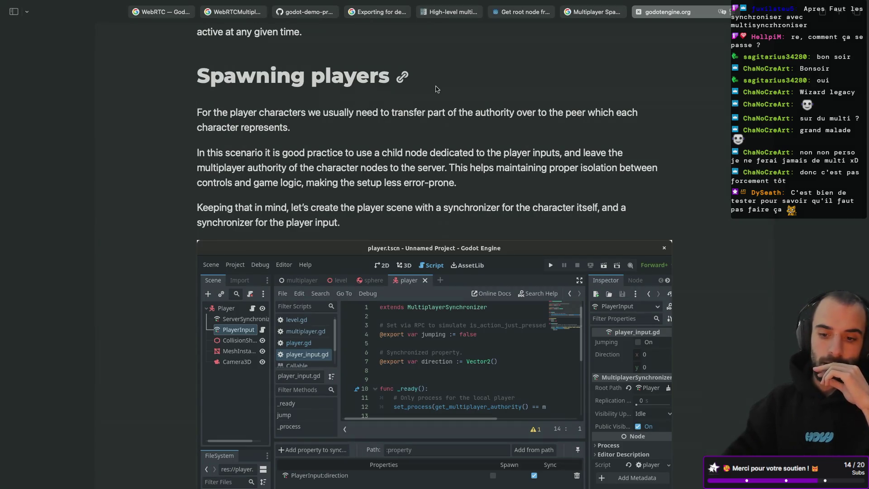
key(super+Tab)
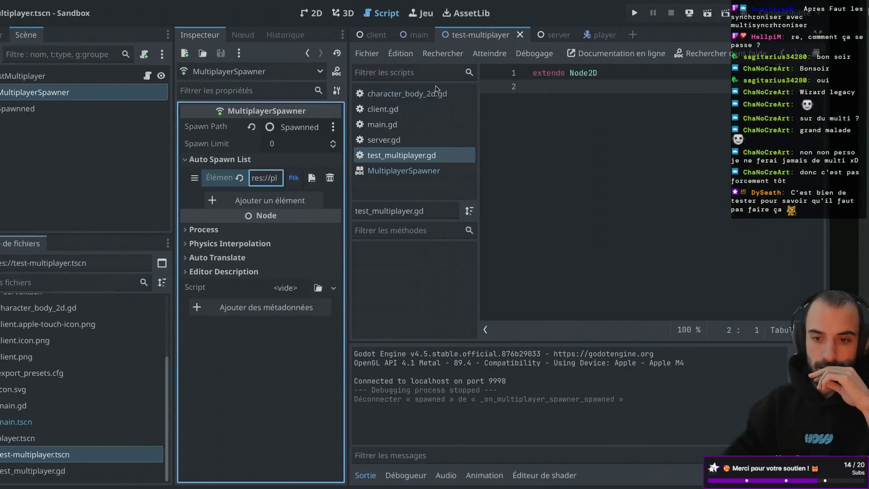
Run the project, start a client, and show the Remote scene tree.
click(674, 17)
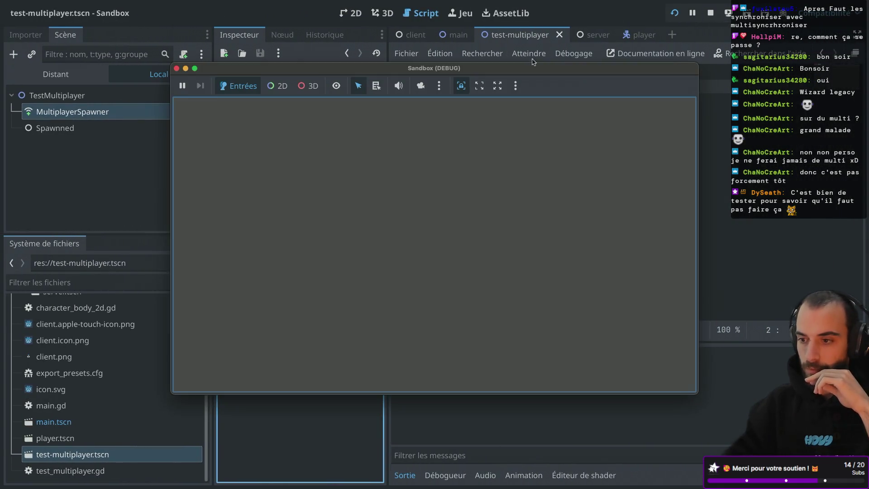
click(269, 124)
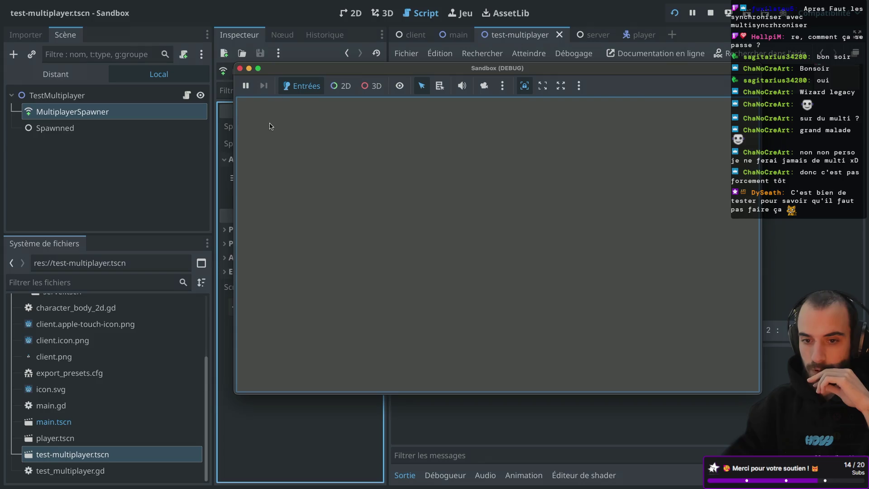
click(56, 74)
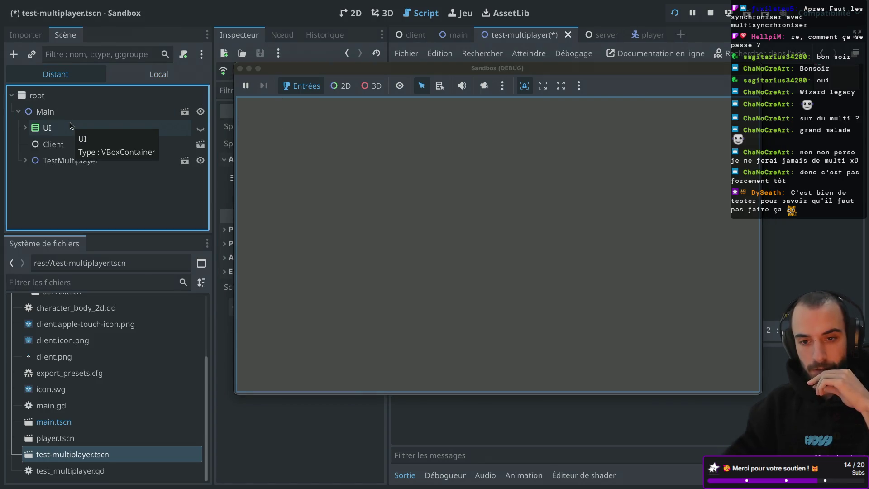
Inspect the remote Client and TestMultiplayer nodes, then stop the running game.
click(64, 145)
drag(309, 72, 407, 72)
click(29, 164)
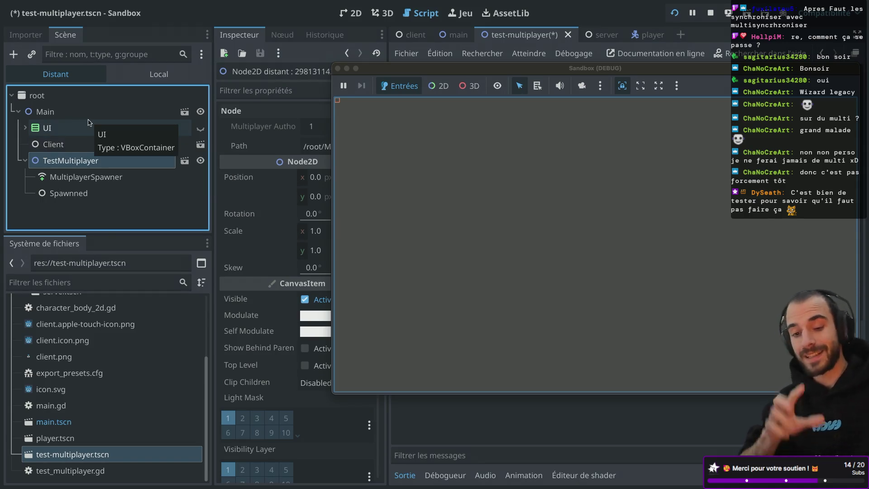
click(73, 145)
click(63, 162)
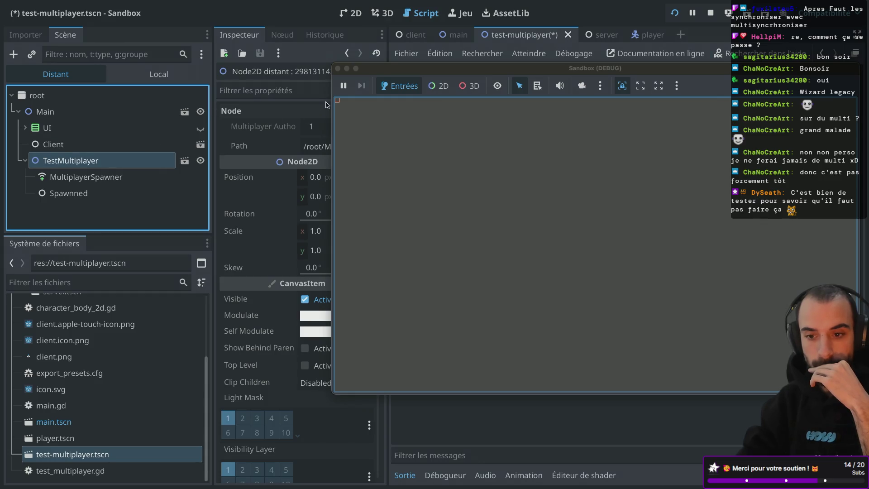
click(337, 69)
key(ctrl+Right)
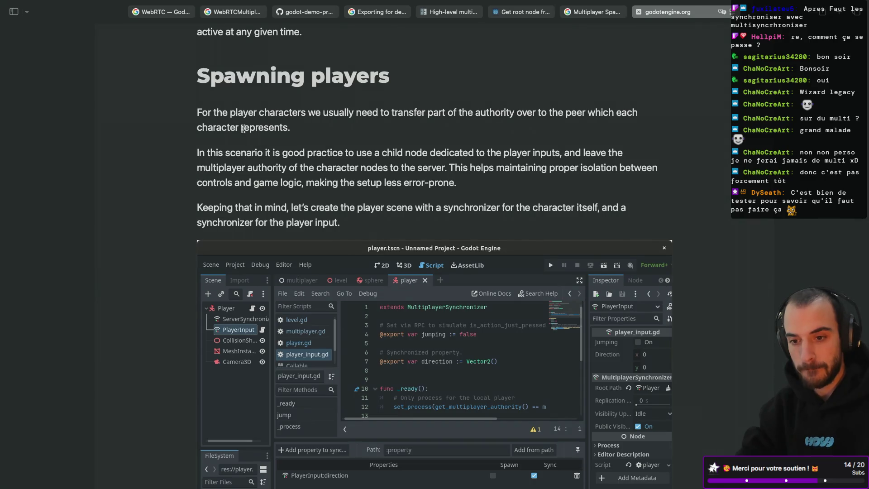
scroll(243, 128, down, 1)
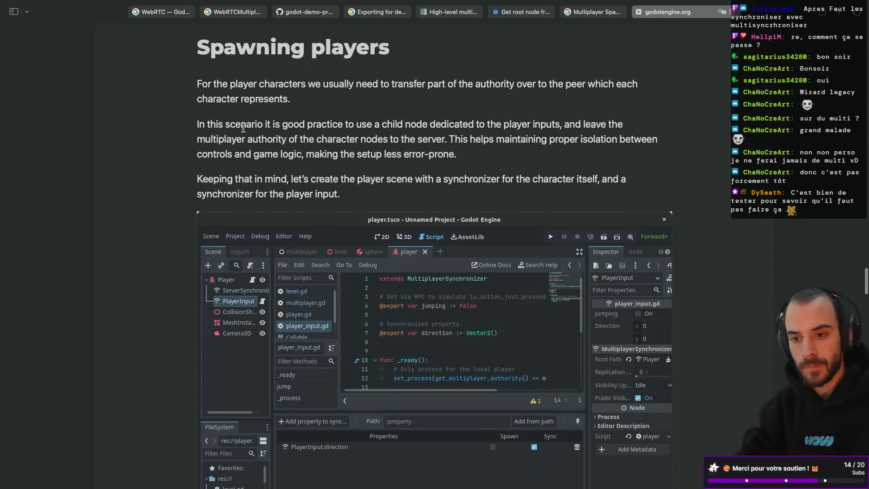
scroll(243, 129, down, 1)
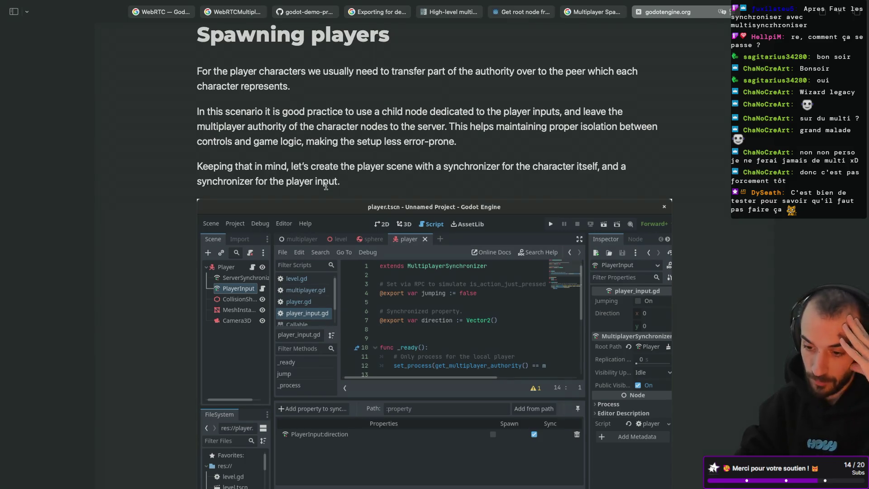
scroll(325, 186, down, 1)
key(super+Tab)
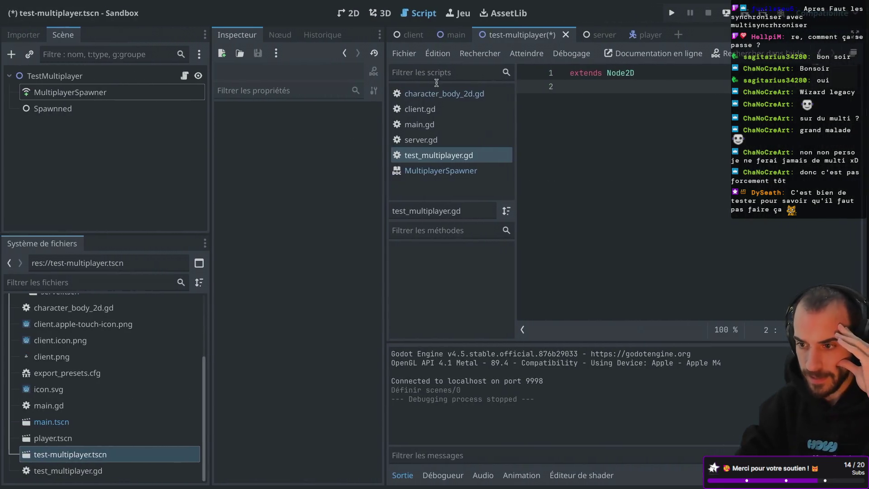
Add a MultiplayerSynchronizer child under the Player root node in the player scene.
click(643, 36)
click(99, 81)
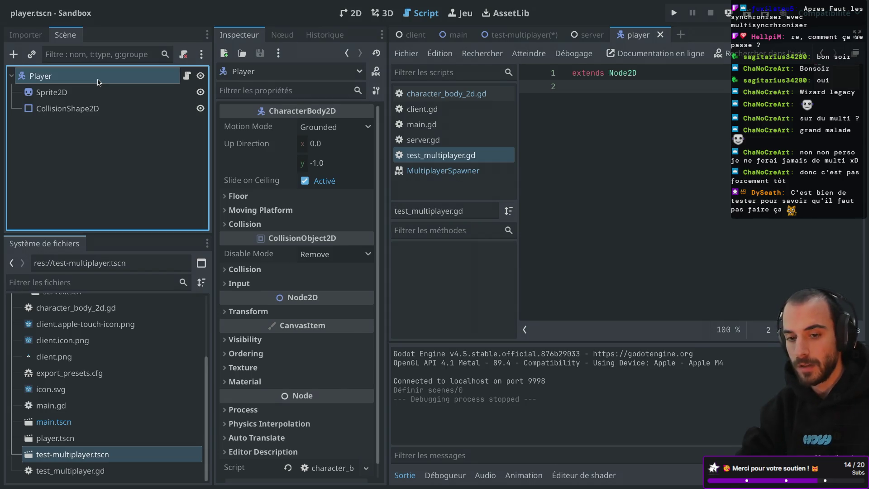
key(ctrl+a)
text(multi)
key(Down)
key(Down)
key(Down)
key(Return)
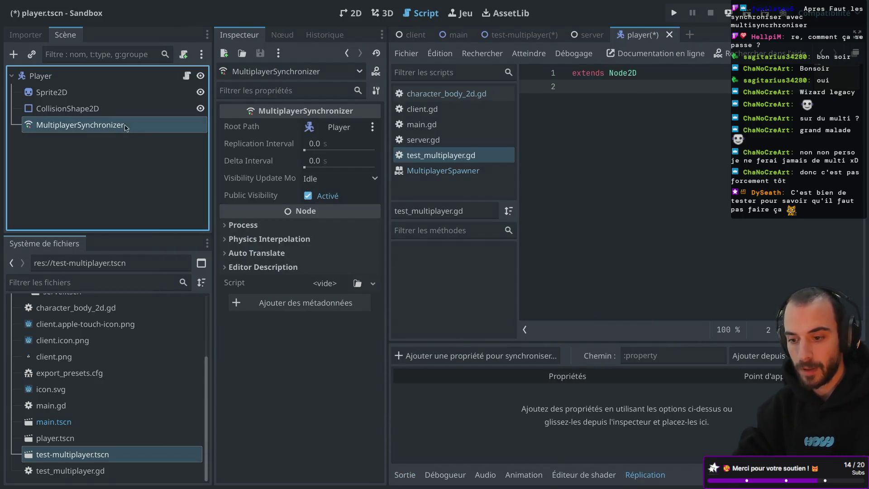
key(ctrl+shift+F11)
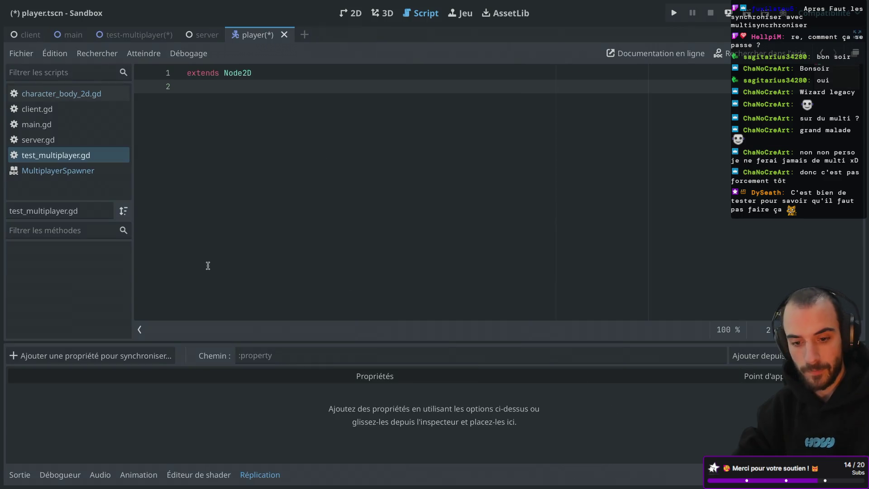
Add Player's position property to the synchronizer's replication list.
click(123, 357)
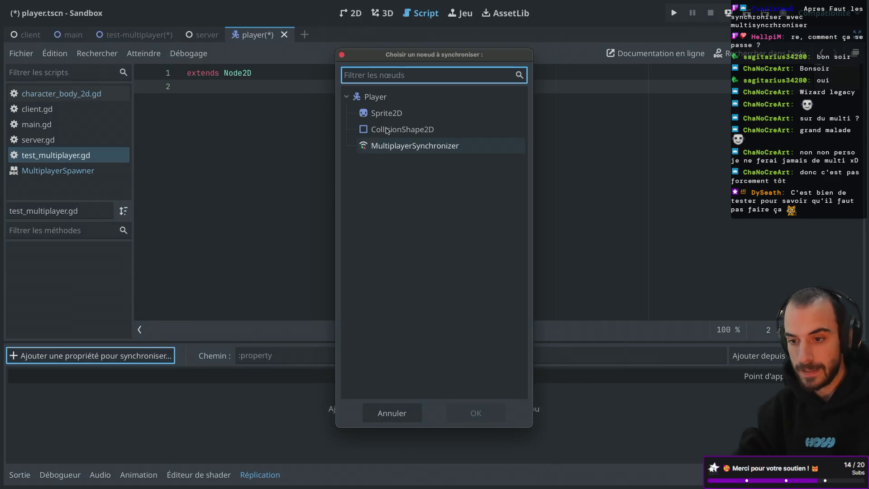
click(424, 103)
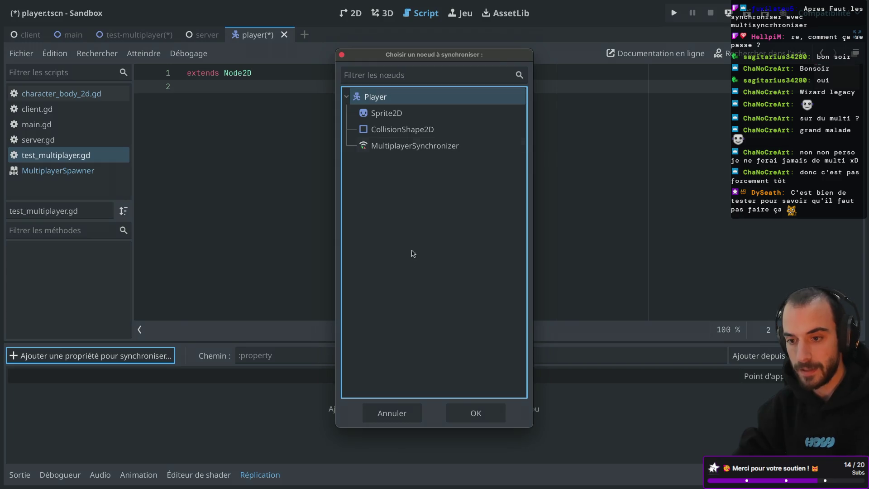
click(473, 414)
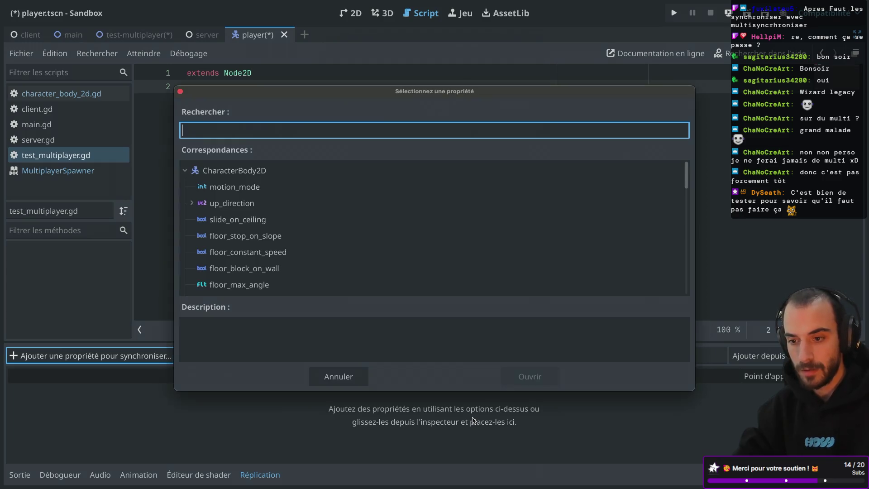
text(posi)
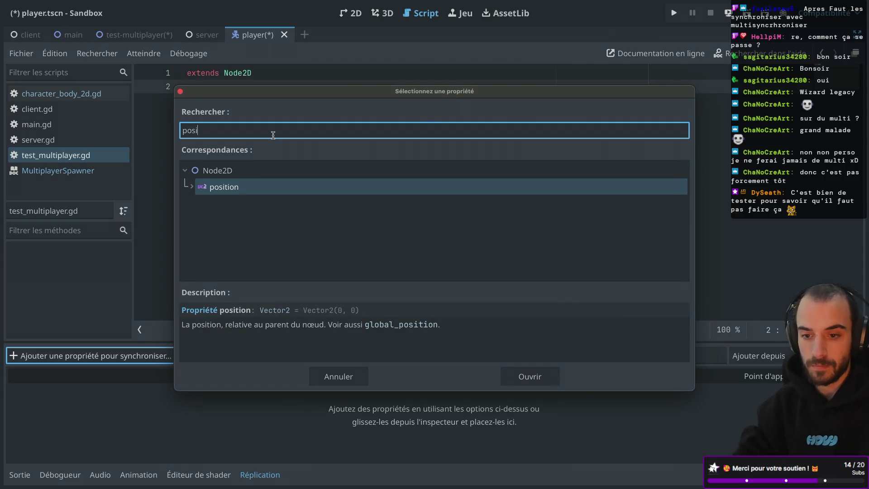
double_click(235, 188)
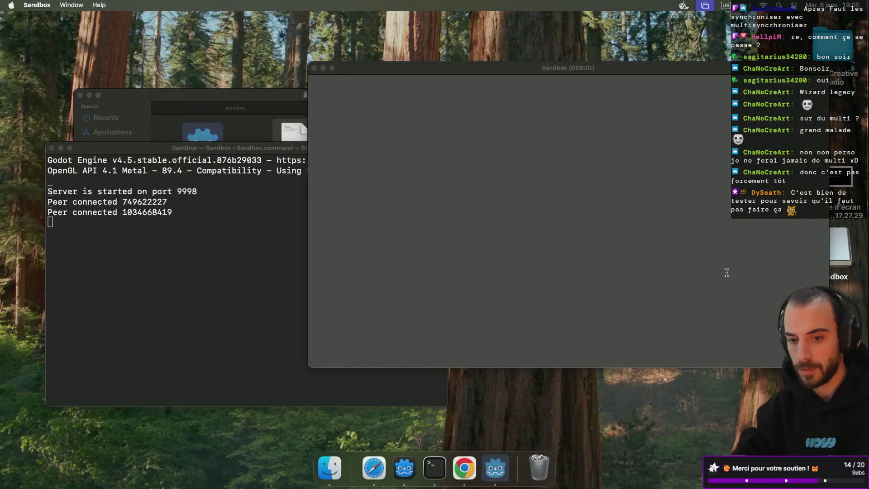
Save the player scene, re-export the client preset over client.dmg, and stop the running server.
key(ctrl+s)
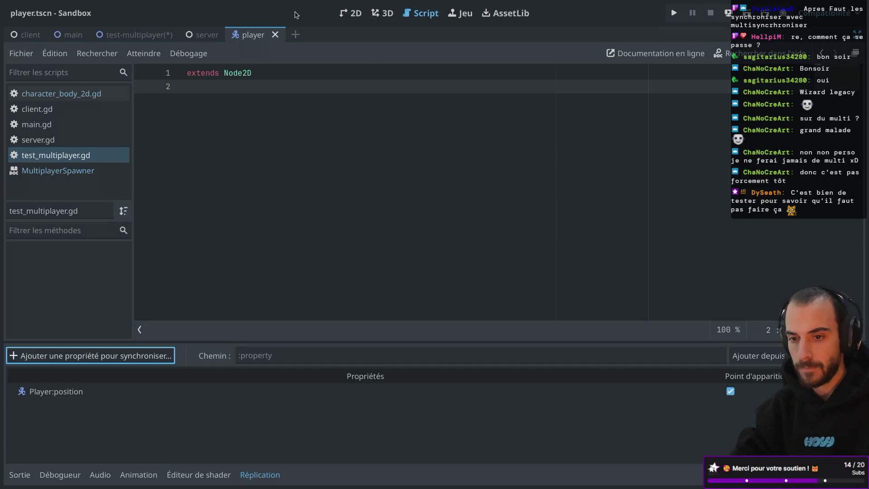
click(61, 5)
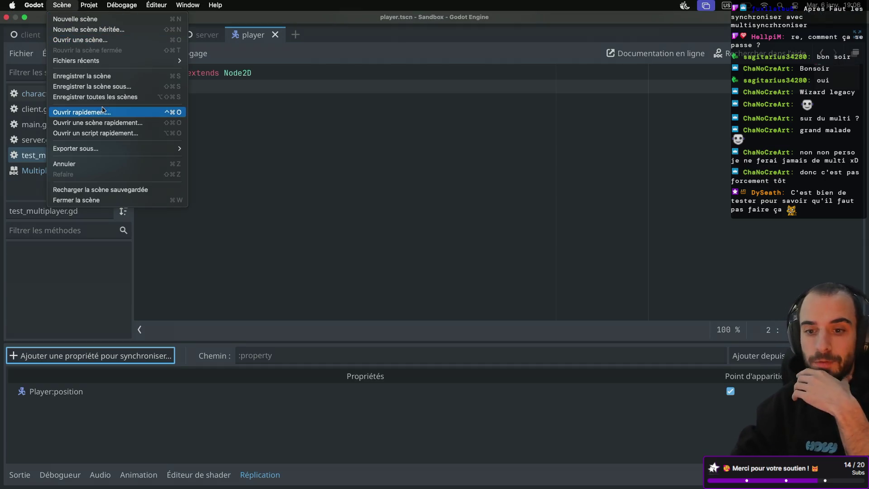
mouse_move(89, 5)
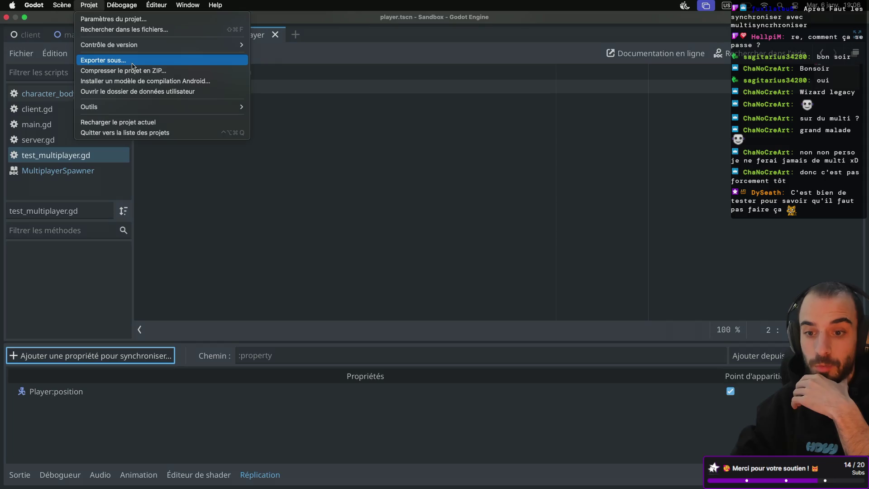
click(132, 63)
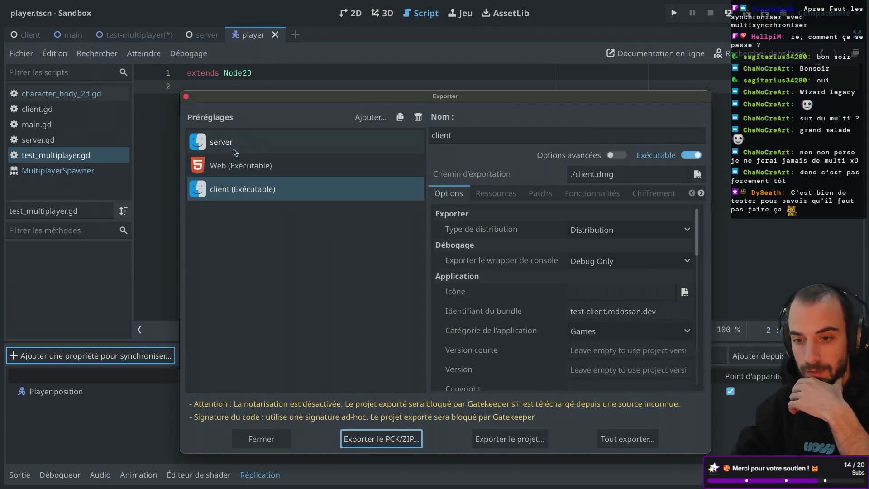
click(510, 437)
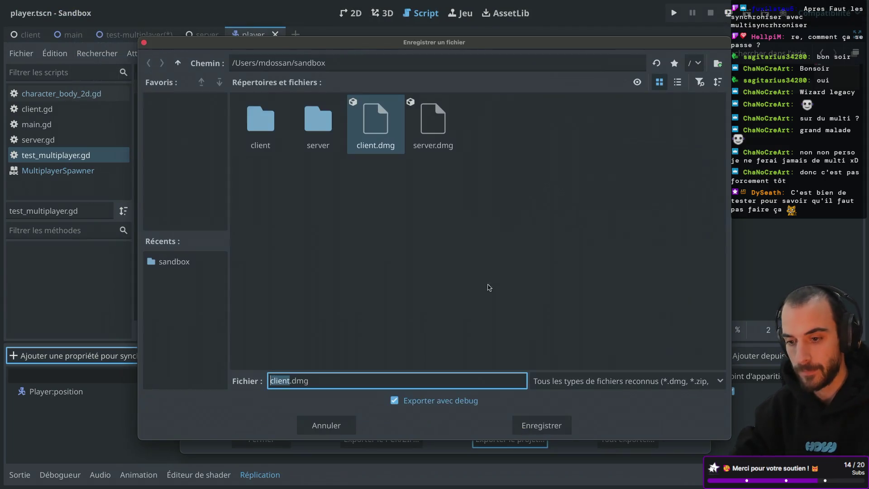
click(547, 426)
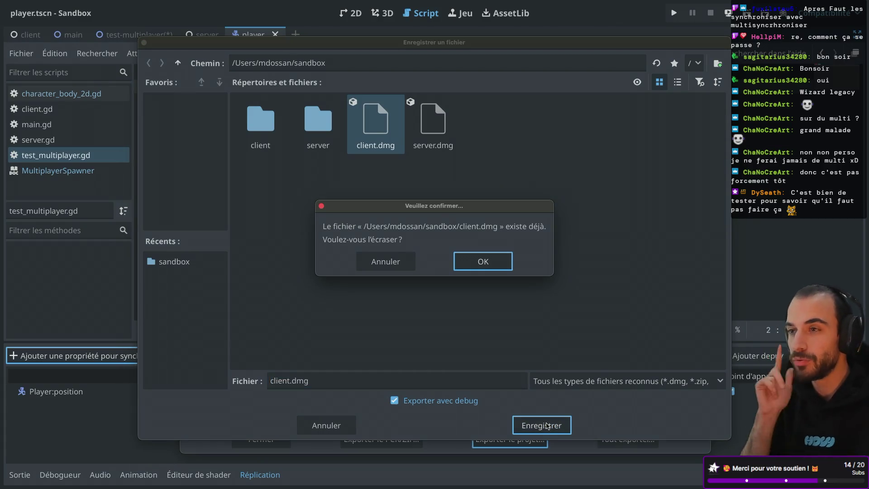
click(491, 262)
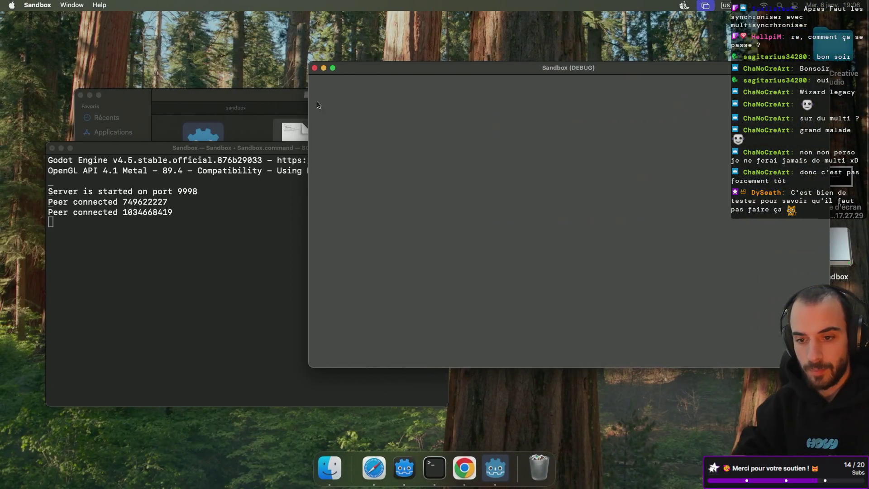
click(225, 255)
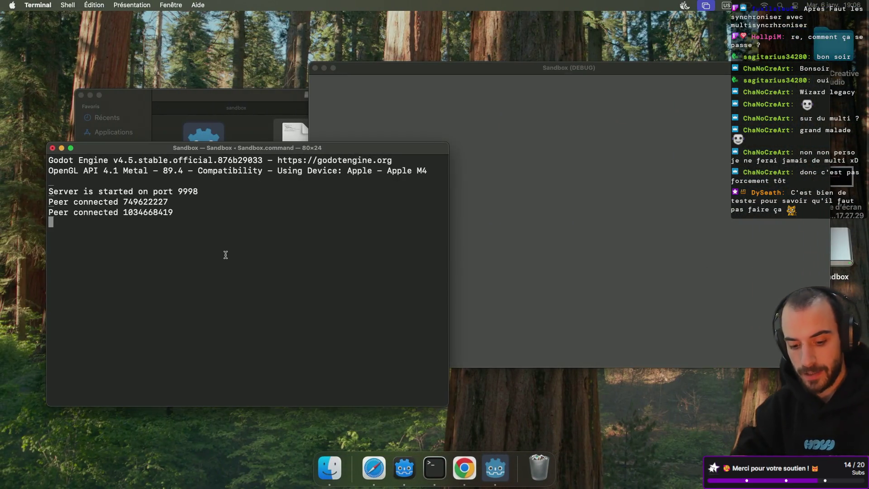
key(ctrl+c)
Eject the old Sandbox volume in Finder and open a new Finder window.
click(52, 148)
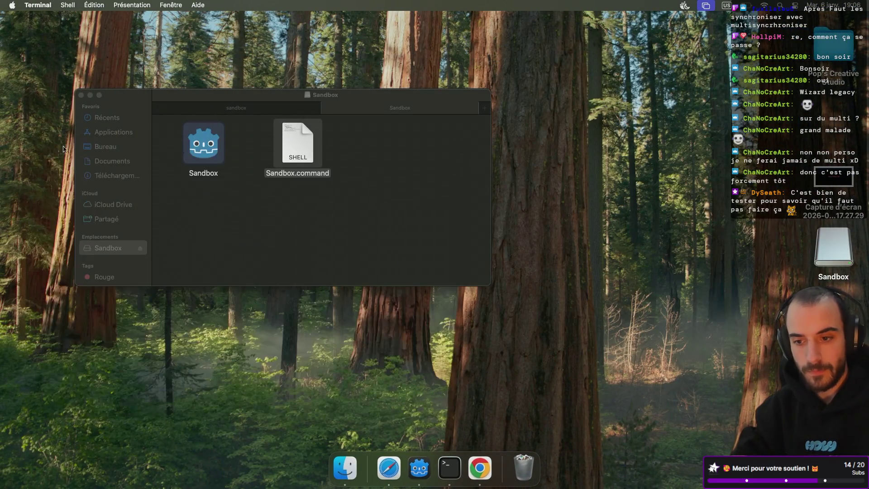
click(141, 250)
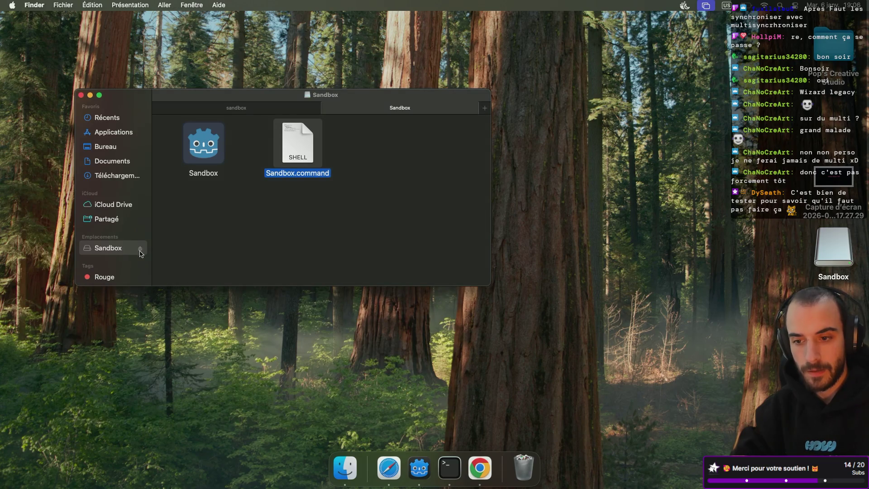
click(327, 108)
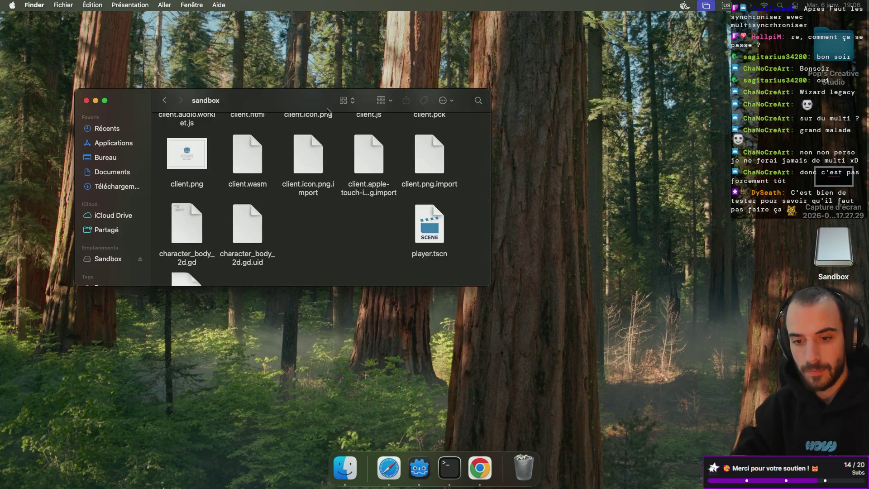
click(142, 260)
click(141, 260)
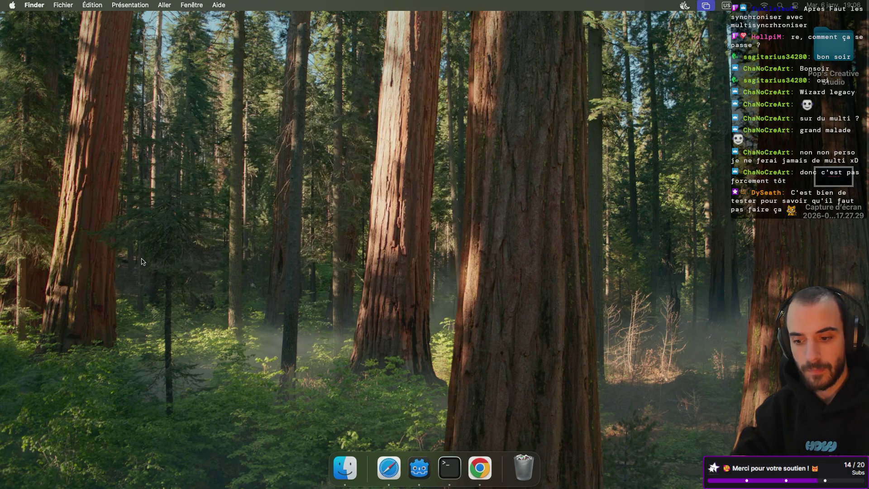
click(345, 467)
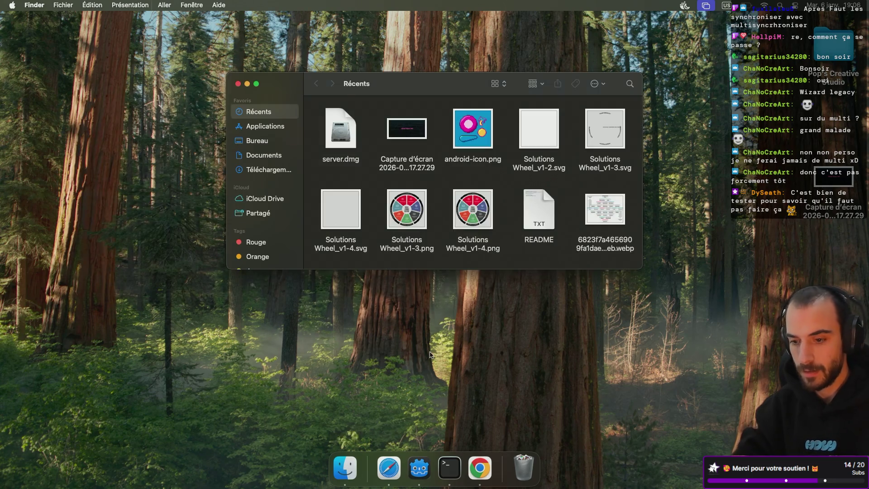
Mount the new client.dmg from the sandbox folder and launch Sandbox.command.
key(super+Up)
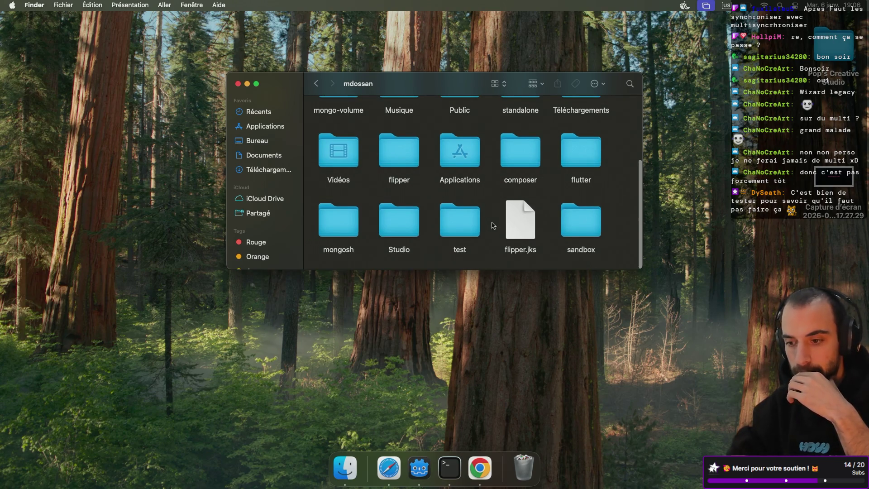
double_click(586, 219)
scroll(419, 204, down, 2)
key(ctrl+Right)
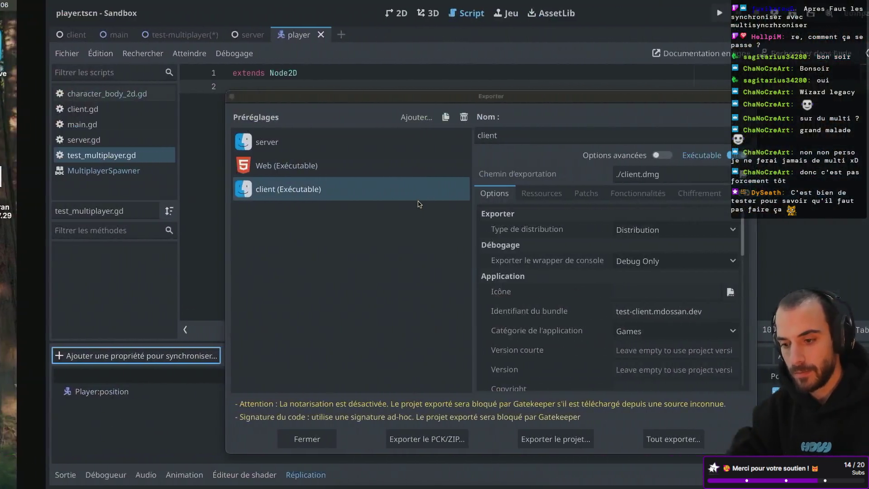
key(ctrl+Left)
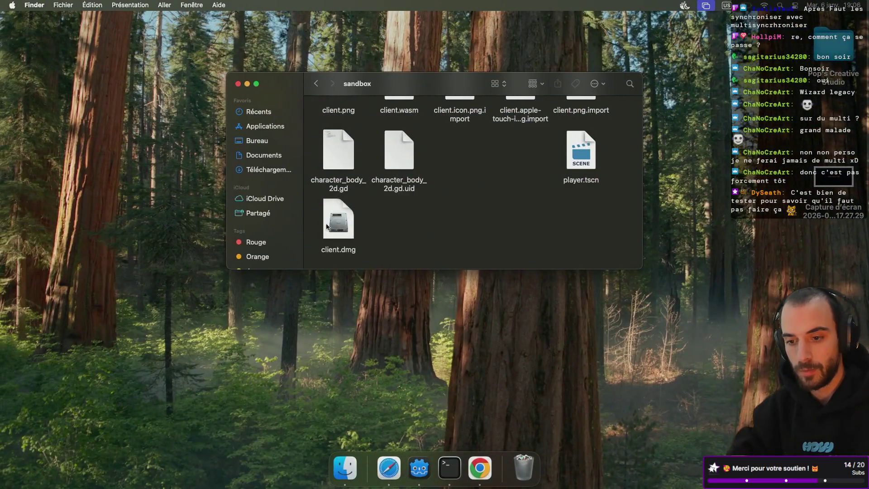
double_click(330, 221)
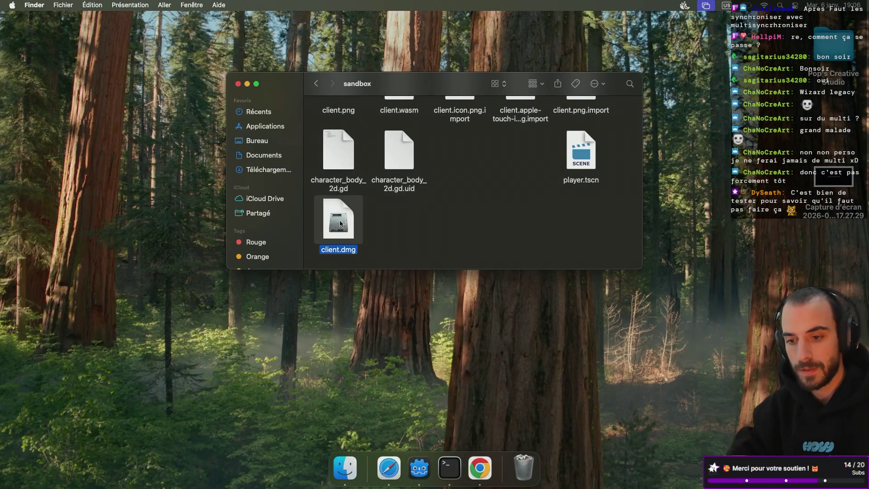
double_click(450, 132)
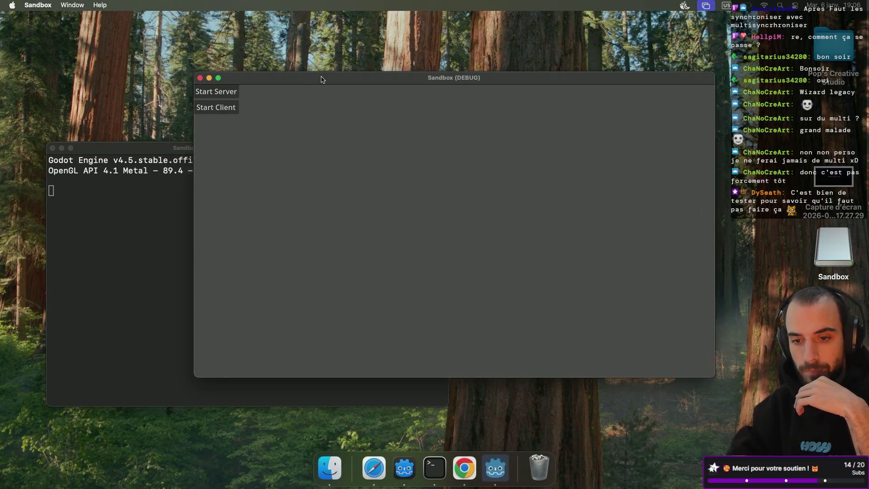
Start the exported server and connect the editor's game as a client on port 9998.
click(271, 93)
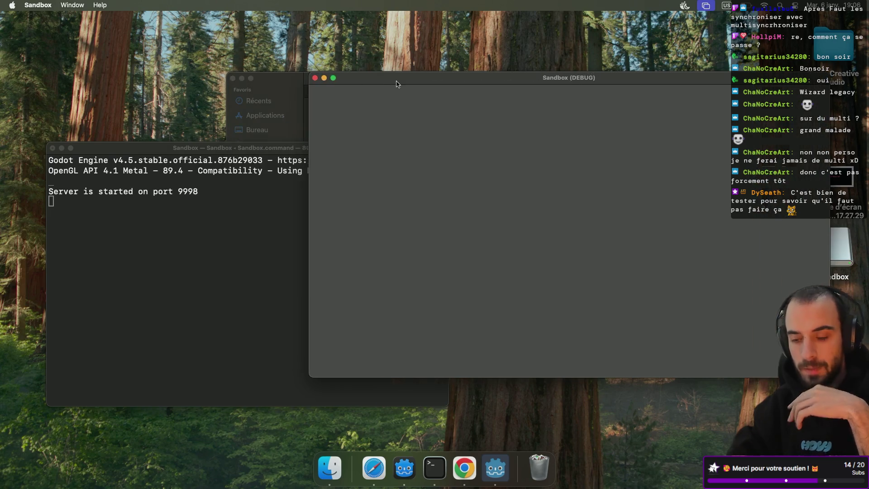
key(ctrl+Right)
click(186, 97)
click(674, 13)
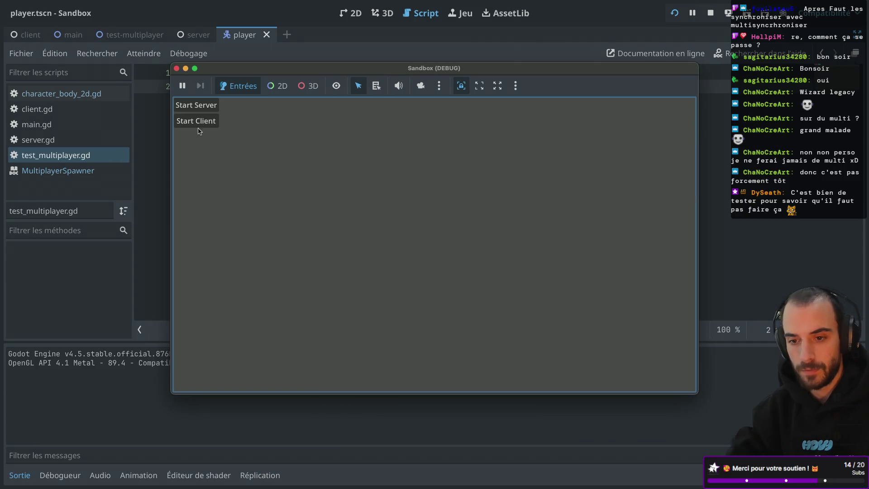
click(198, 122)
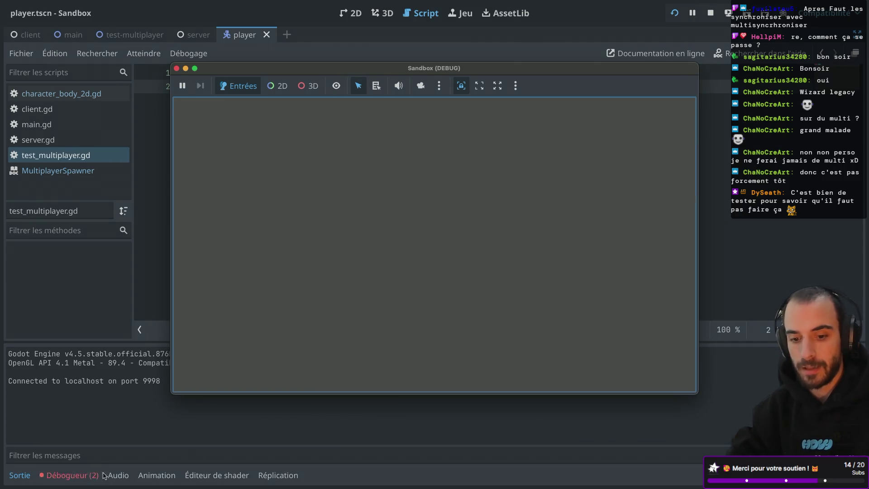
Check the debugger's two errors, move the game window aside and stop the run.
click(70, 474)
key(ctrl+Left)
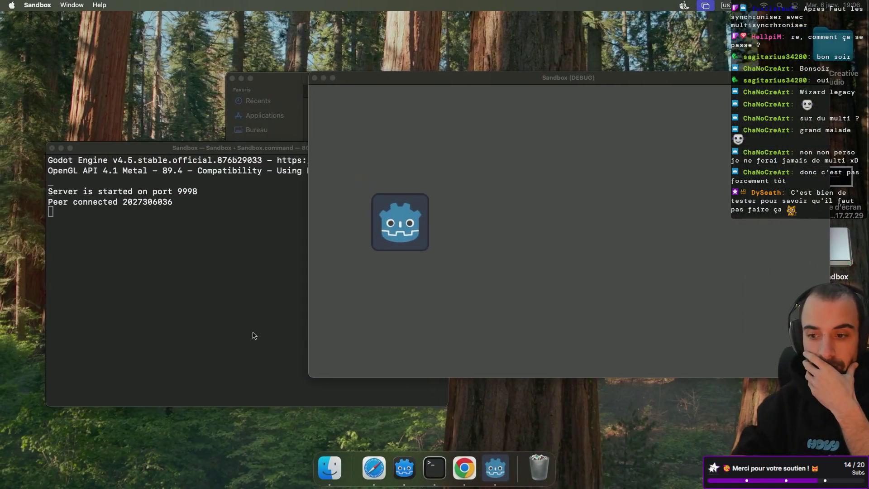
key(ctrl+Right)
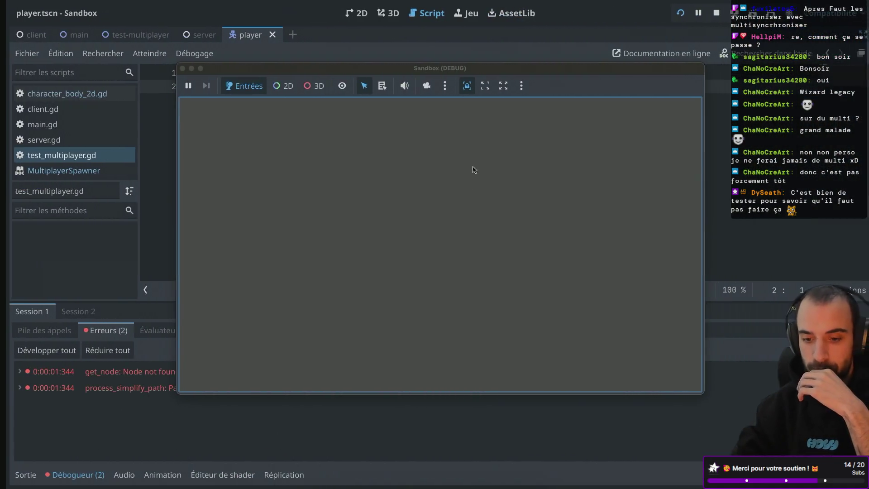
mouse_move(370, 75)
mouse_down()
mouse_move(510, 58)
mouse_move(499, 85)
mouse_move(507, 77)
mouse_up()
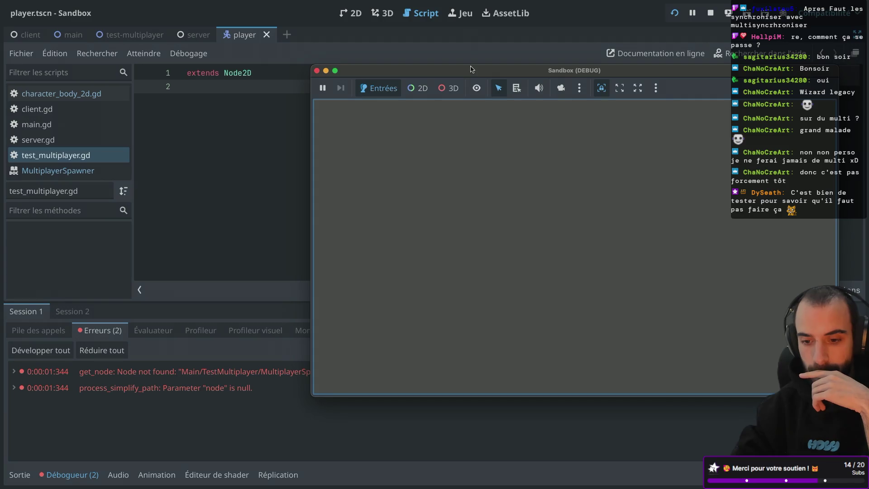
mouse_move(424, 72)
mouse_down()
mouse_move(538, 73)
mouse_move(608, 112)
mouse_move(593, 114)
mouse_move(600, 114)
mouse_up()
click(492, 112)
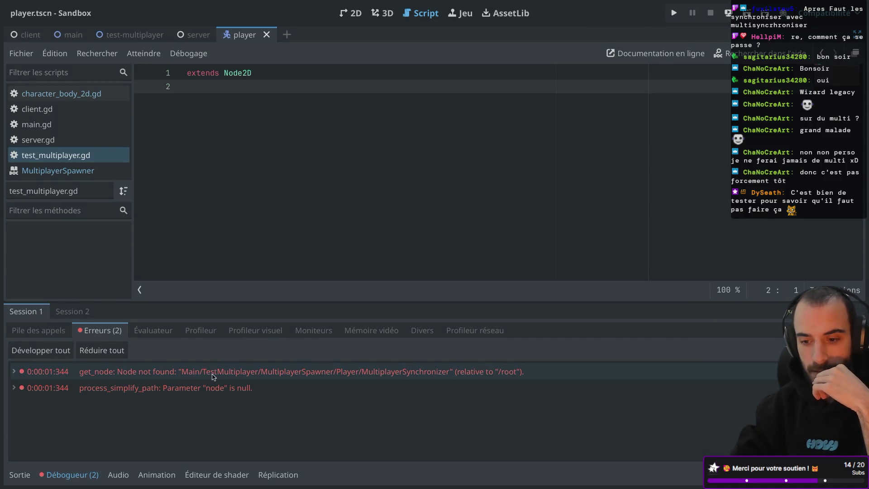
Select the Player MultiplayerSynchronizer node-not-found error and leave distraction-free mode to restore the docks.
mouse_move(261, 374)
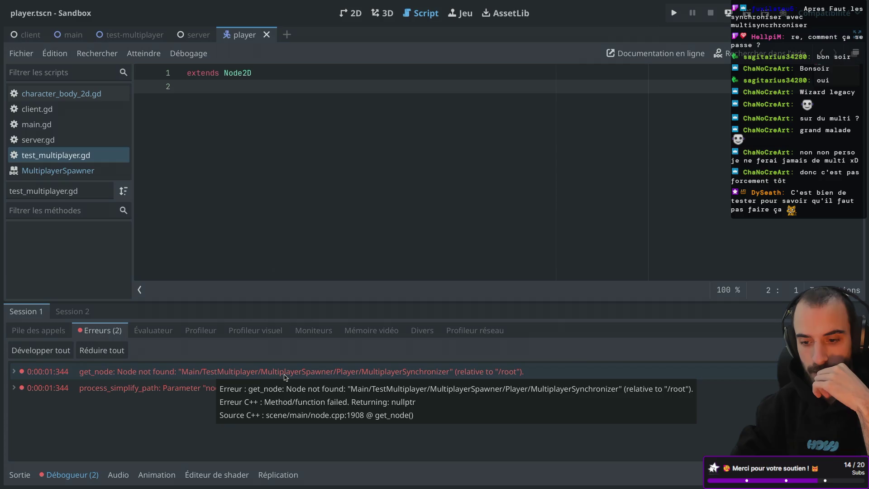
click(372, 374)
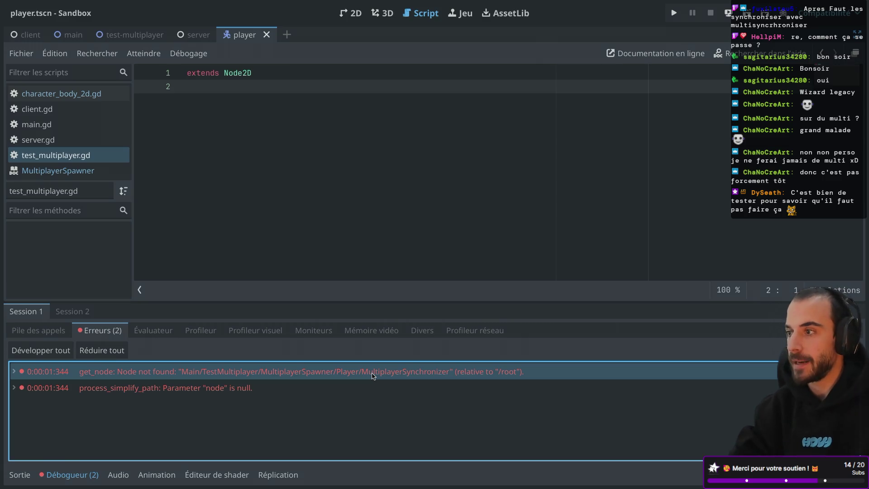
key(ctrl+shift+F11)
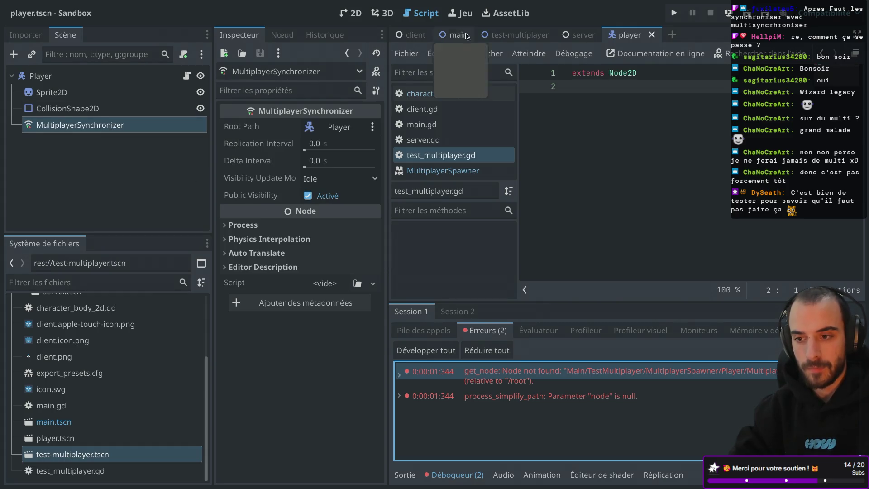
Check the test-multiplayer MultiplayerSpawner's spawn path (Spawnned), then run the project again.
click(516, 35)
click(138, 93)
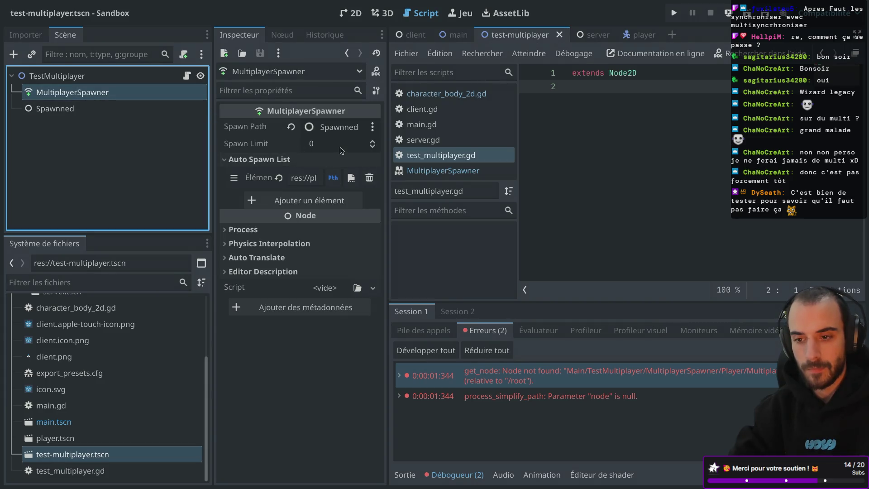
click(373, 127)
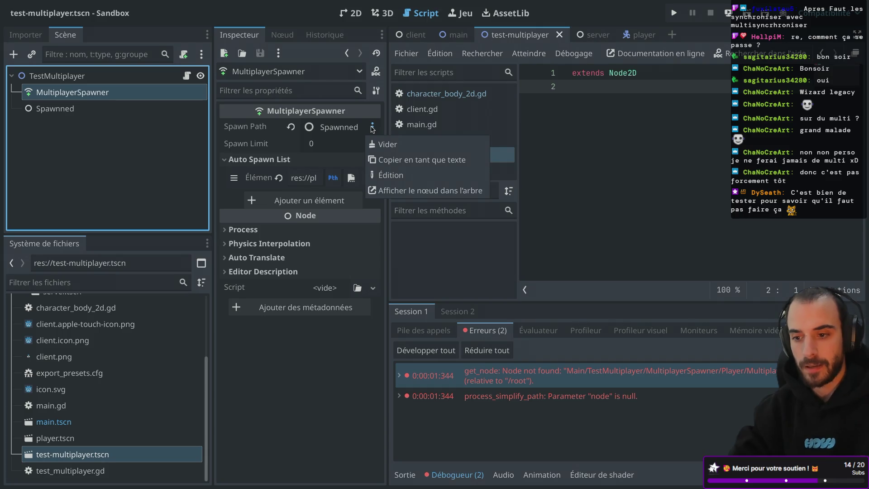
click(372, 128)
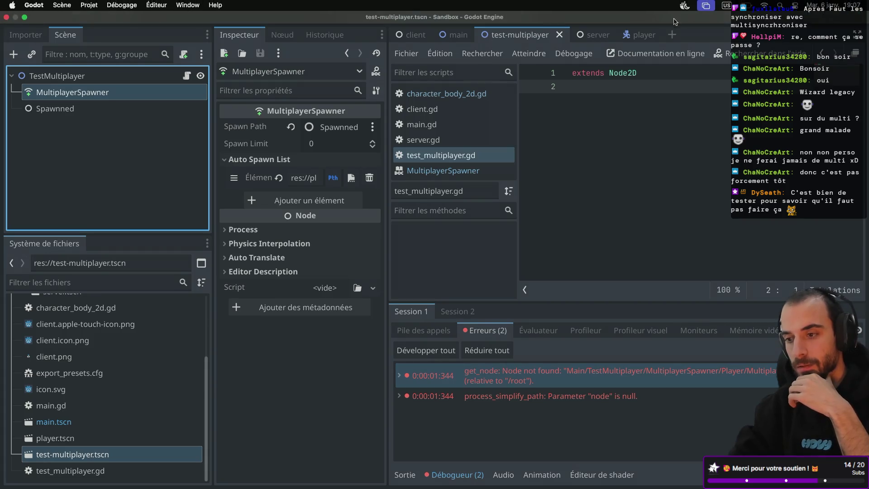
click(673, 13)
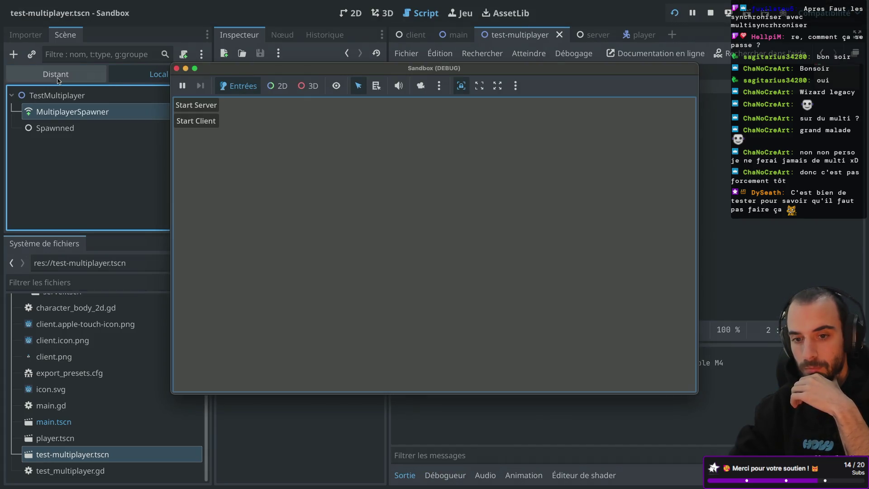
Inspect MultiplayerSpawner under Main > TestMultiplayer in the remote tree, then stop the Sandbox game.
click(200, 110)
click(18, 111)
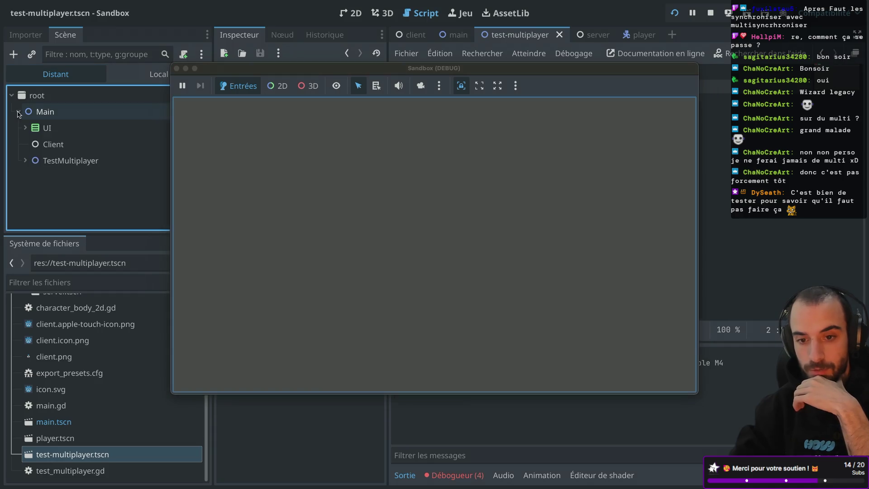
click(26, 160)
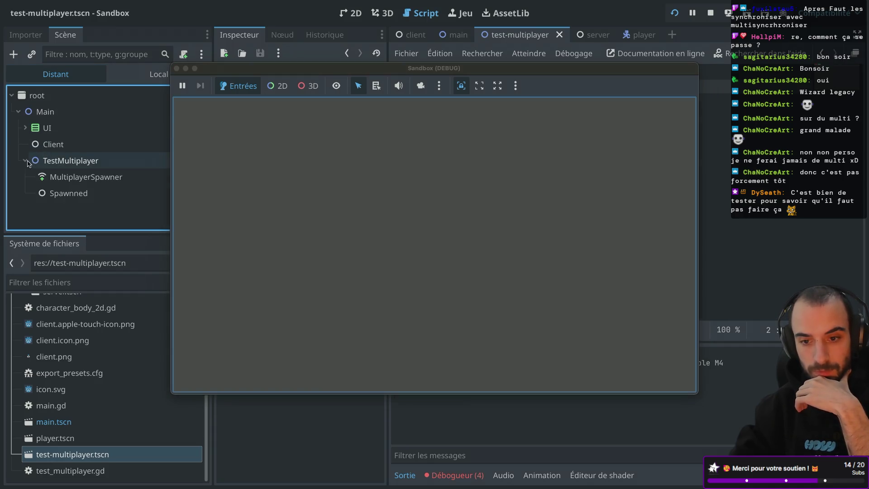
click(89, 181)
mouse_move(292, 69)
mouse_down()
mouse_move(351, 69)
mouse_move(476, 13)
mouse_move(406, 35)
mouse_move(398, 49)
mouse_up()
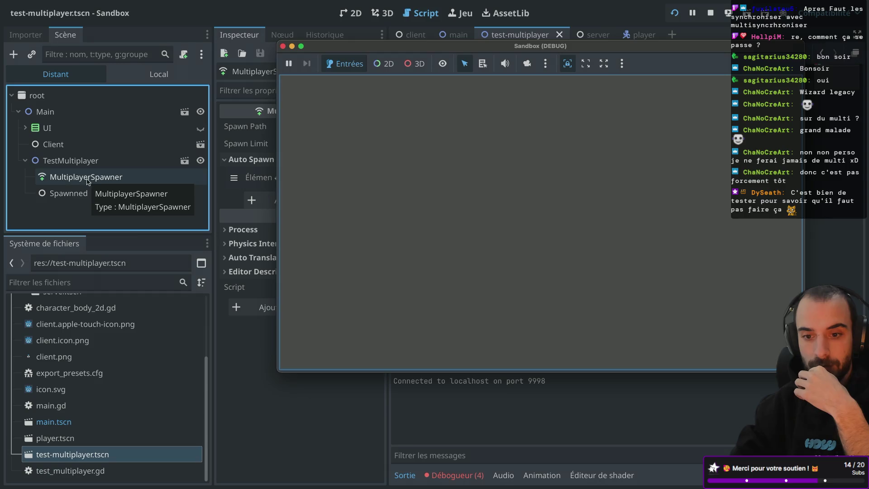
click(283, 47)
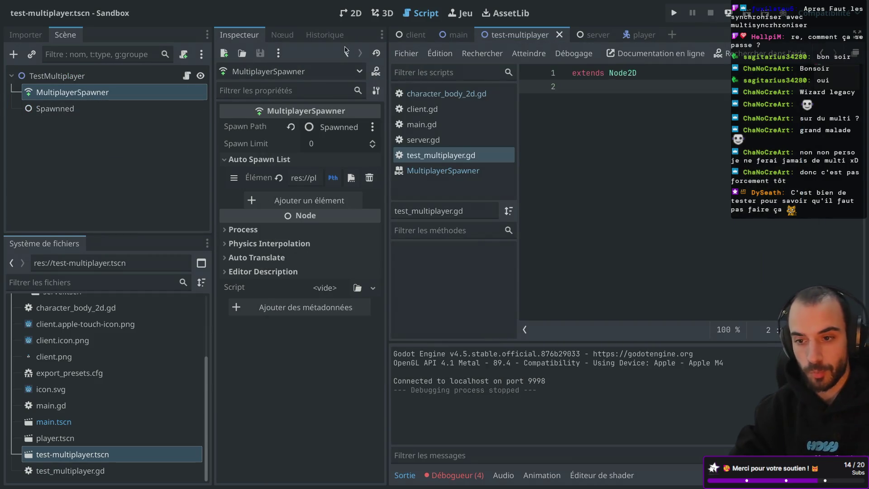
Connect the MultiplayerSpawner's spawned signal to a new _on_multiplayer_spawner_spawned method.
click(282, 35)
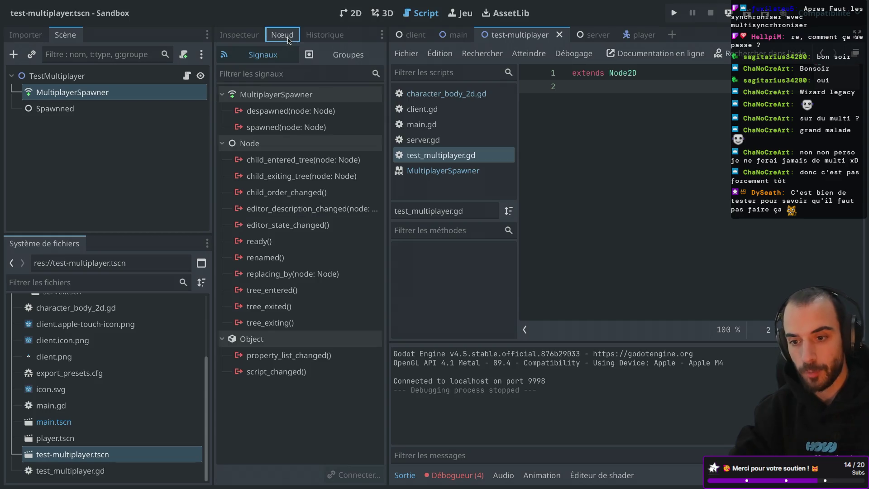
double_click(288, 129)
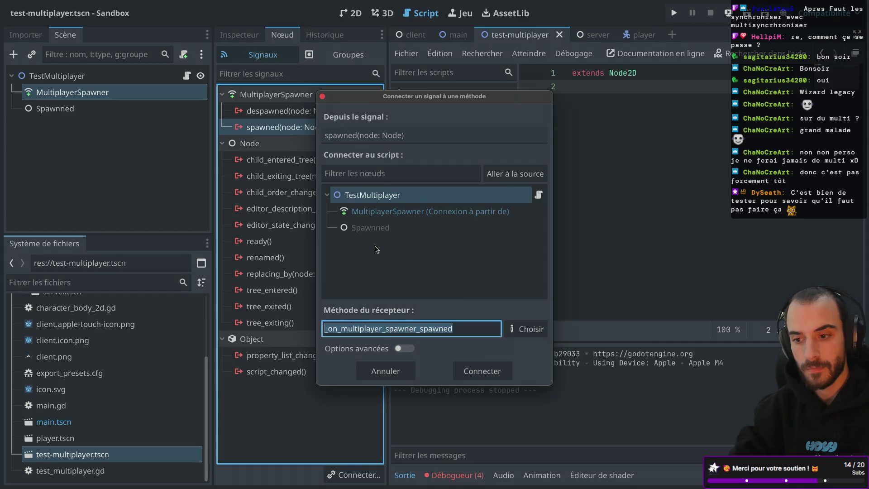
click(479, 370)
Replace the stub's pass with print("spawned"), save, and run the project.
drag(591, 128, 817, 129)
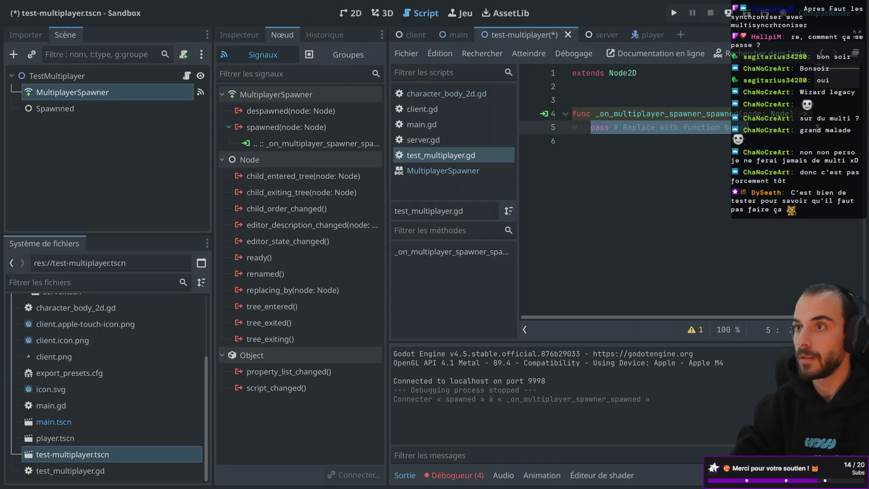
key(BackSpace)
text(print)
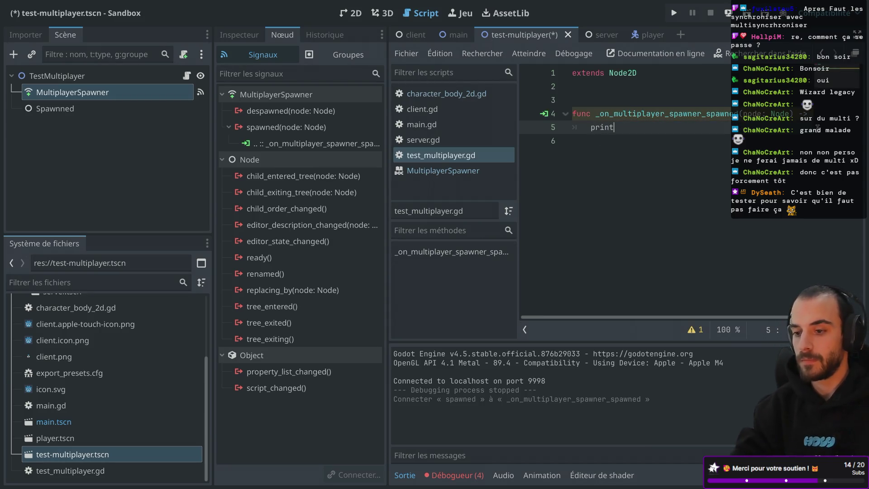
text(("spawned)
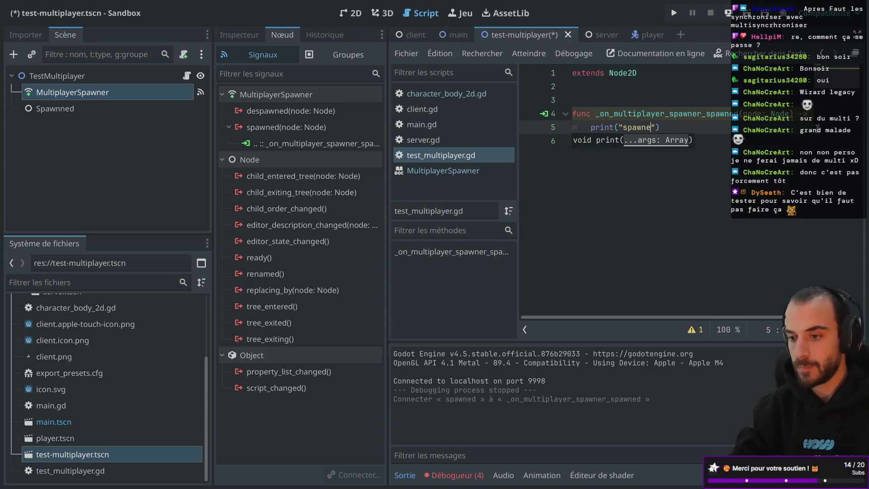
key(ctrl+s)
click(674, 13)
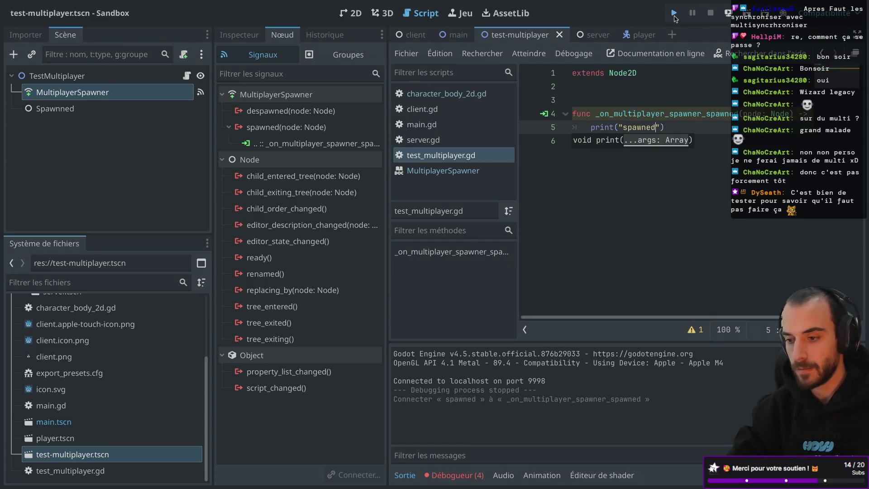
Connect as a client, review the 7 MultiplayerSynchronizer node-not-found errors, and close the game.
click(216, 128)
mouse_move(319, 72)
mouse_down()
mouse_move(687, 76)
mouse_move(300, 33)
mouse_up()
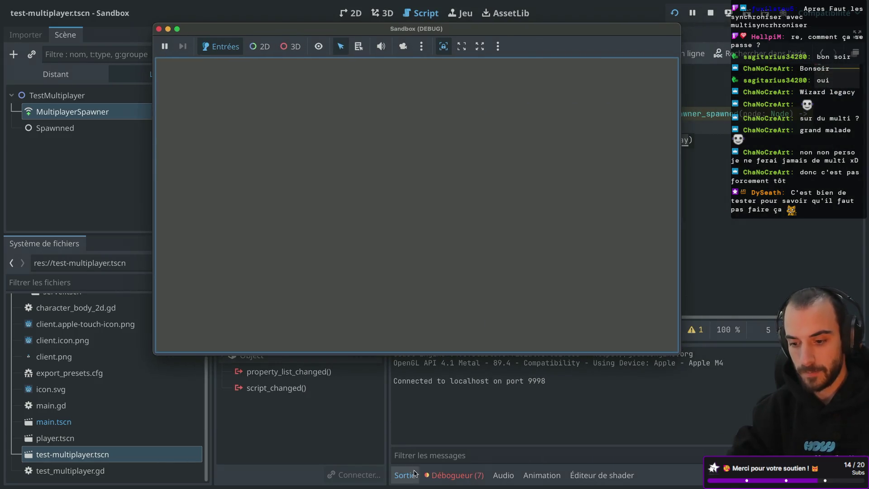
click(457, 474)
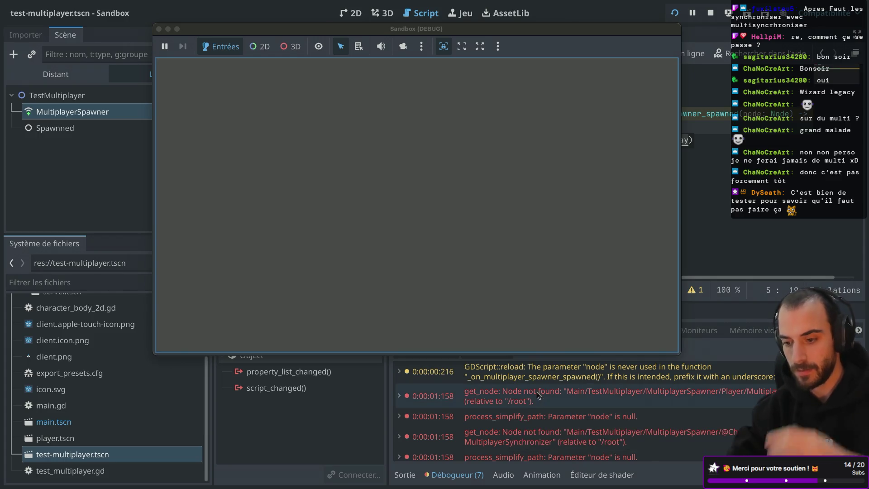
scroll(544, 386, down, 1)
scroll(545, 385, up, 1)
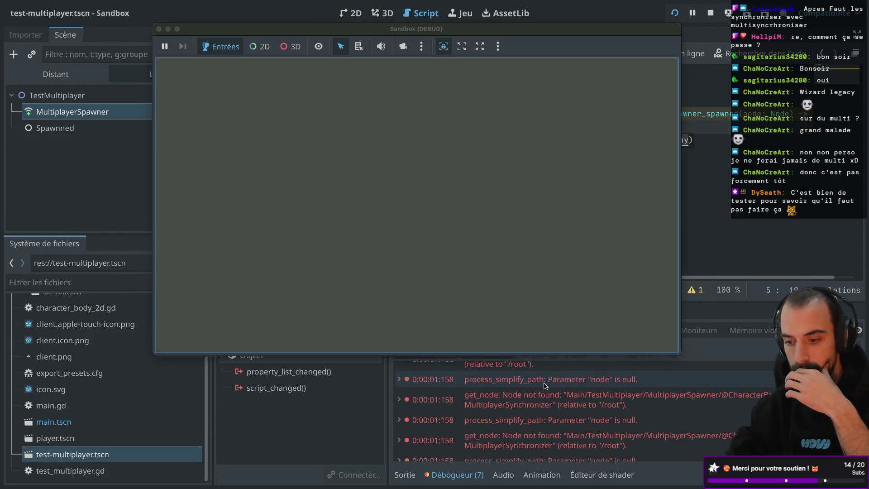
scroll(545, 386, down, 2)
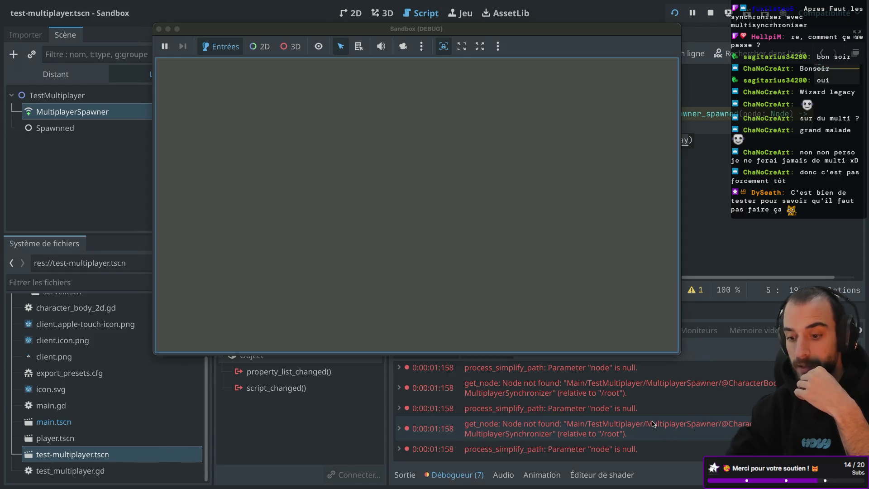
click(158, 28)
Delete the extra blank line above the spawned function in test_multiplayer.gd.
click(654, 118)
click(603, 101)
key(BackSpace)
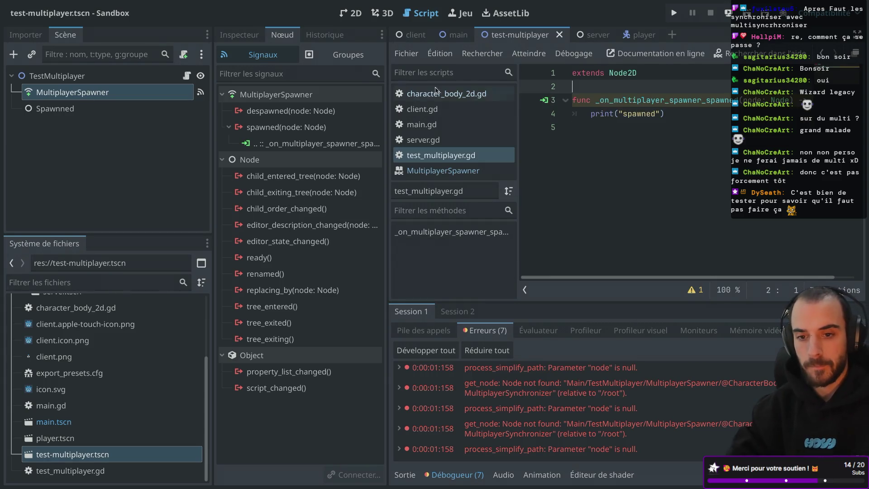
key(ctrl+Right)
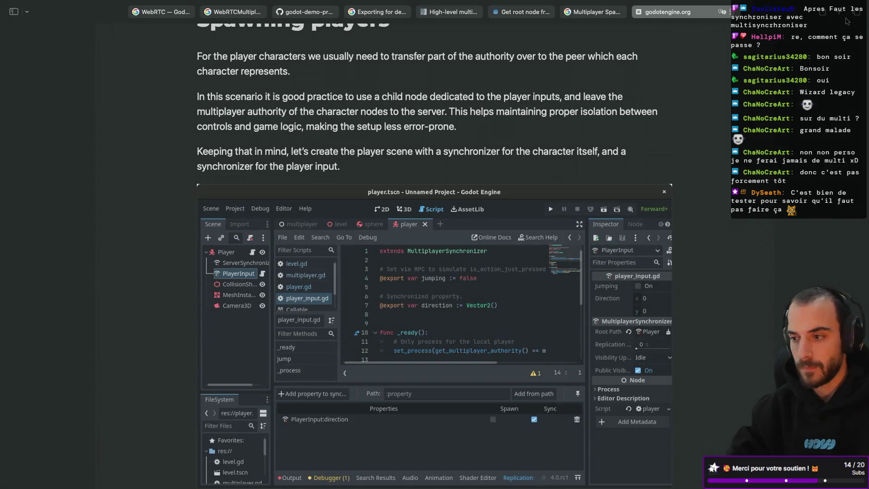
Search 'godot multiplayer spawned spawn already present player' and open the 'Synchronizing Existing Objects with MultiplayerSpawner' thread.
key(super+t)
text(godot multiplayer spawn)
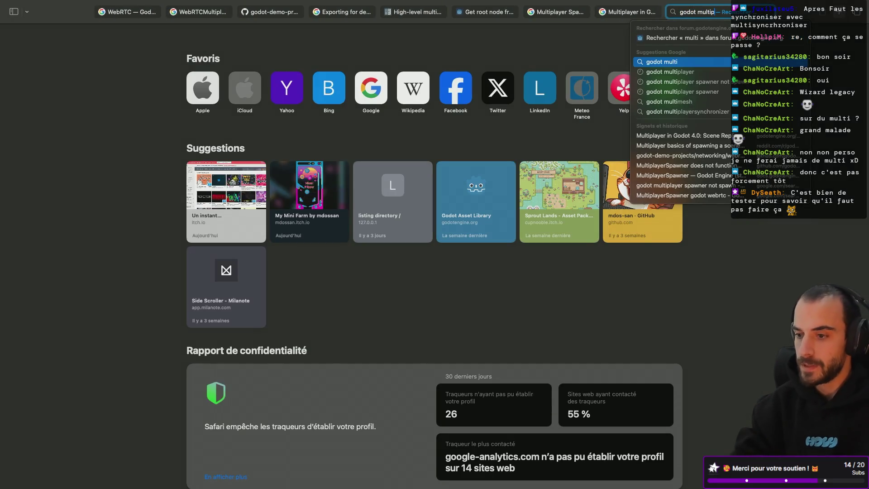
text(ed spawned)
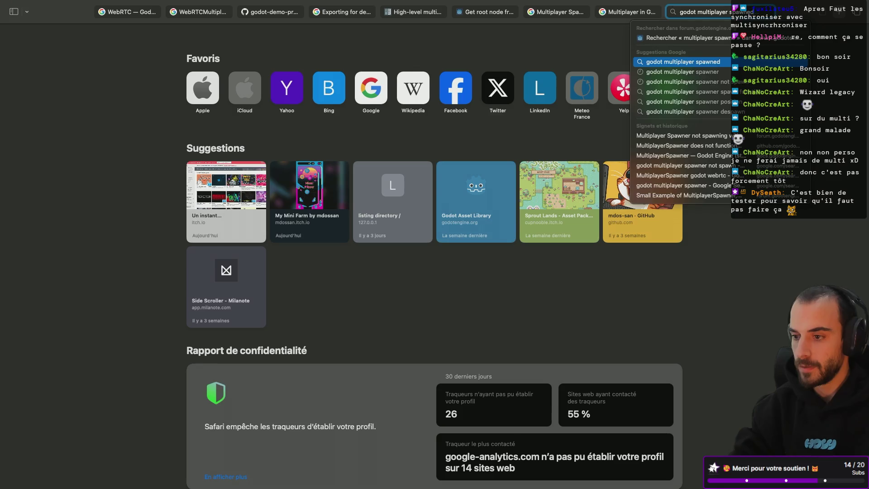
text( alrea)
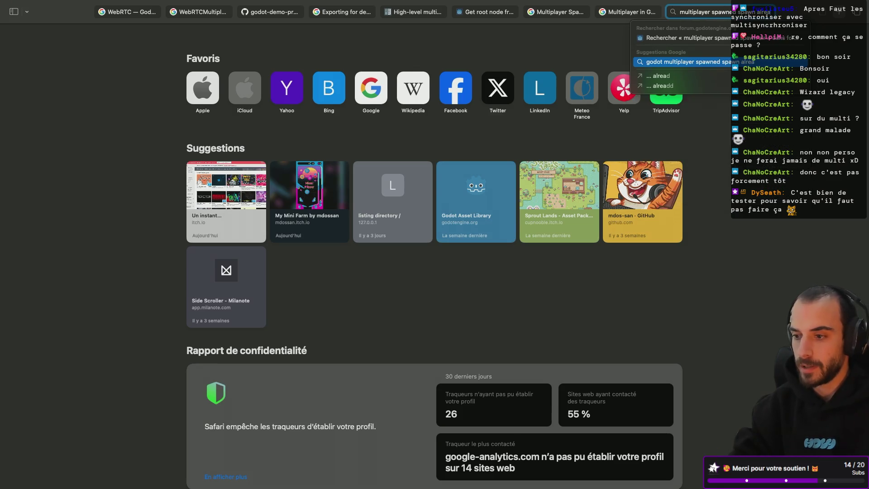
text(dy present player)
key(Return)
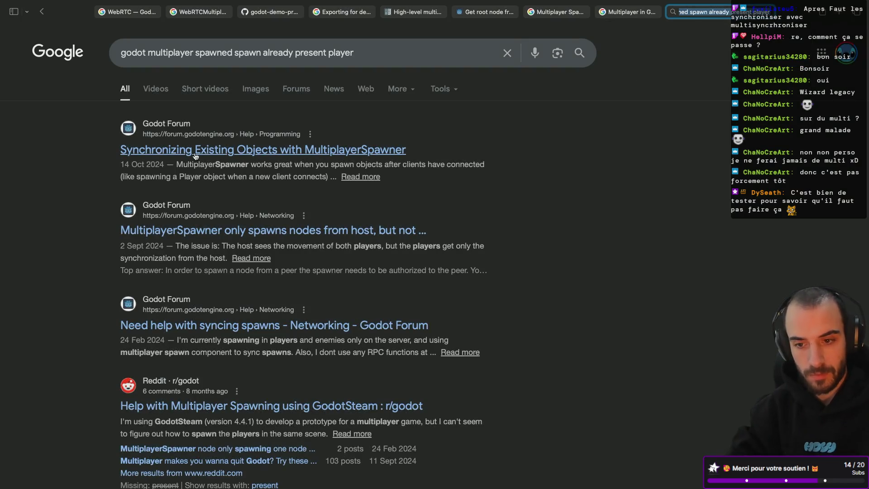
click(194, 152)
scroll(307, 187, down, 3)
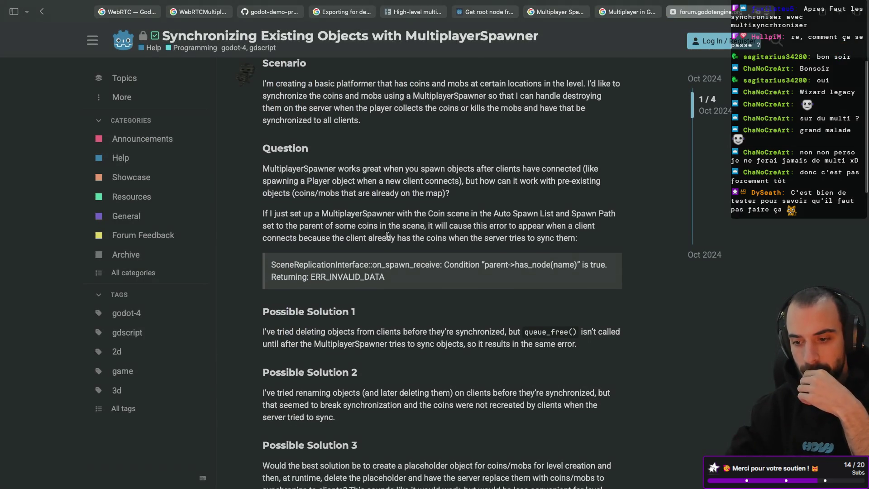
Read the forum thread through its marked solution, then return to the Google results.
scroll(395, 257, up, 3)
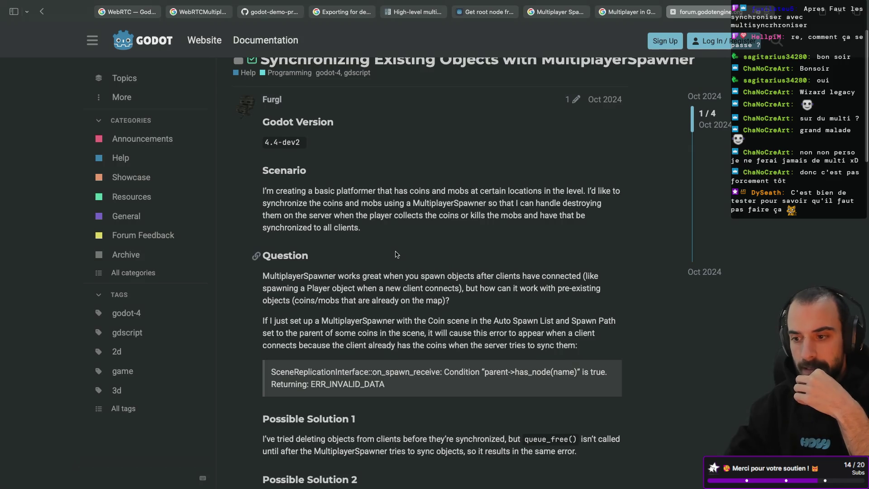
scroll(396, 254, down, 3)
scroll(395, 255, up, 1)
scroll(395, 255, down, 4)
scroll(395, 252, down, 2)
scroll(395, 252, up, 7)
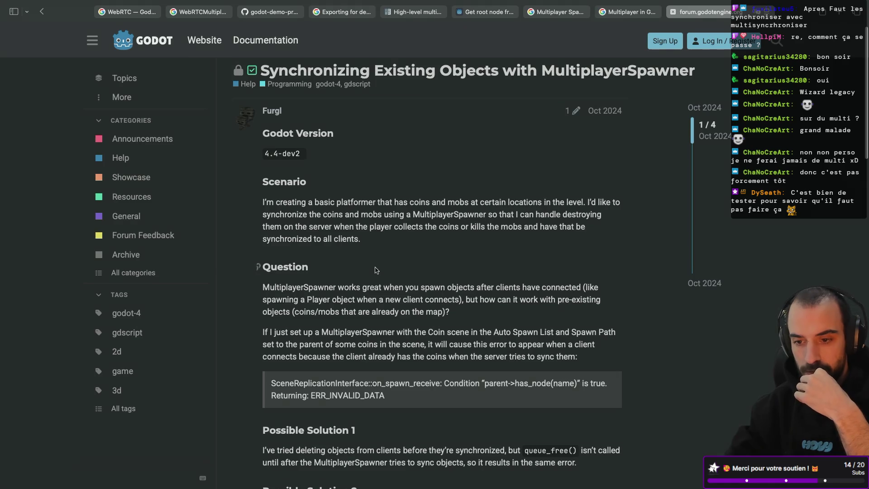
scroll(375, 271, down, 15)
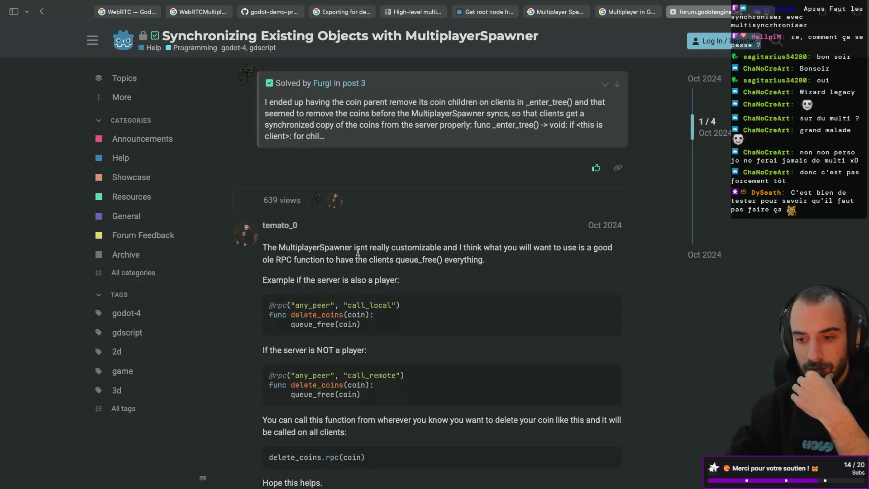
scroll(433, 271, down, 1)
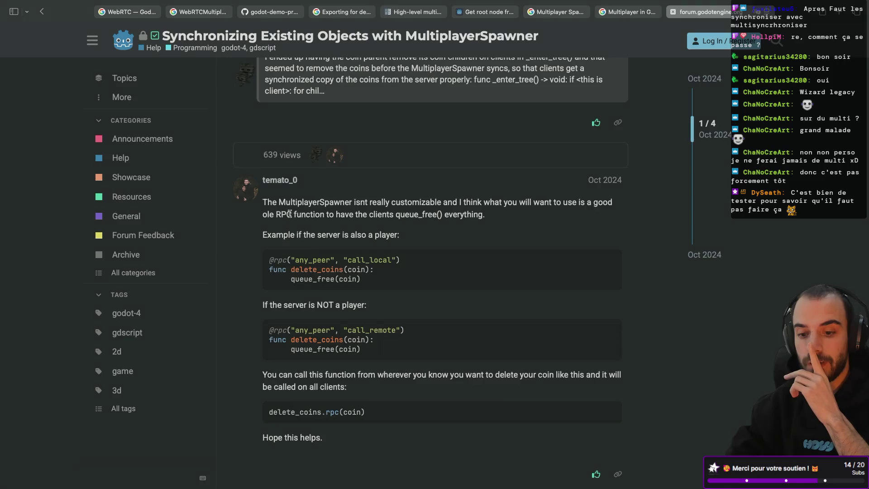
scroll(290, 214, down, 5)
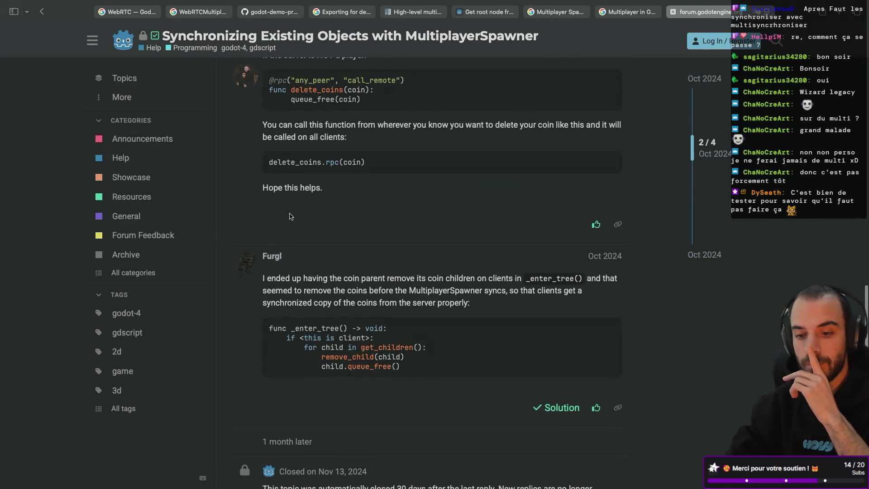
scroll(290, 215, down, 1)
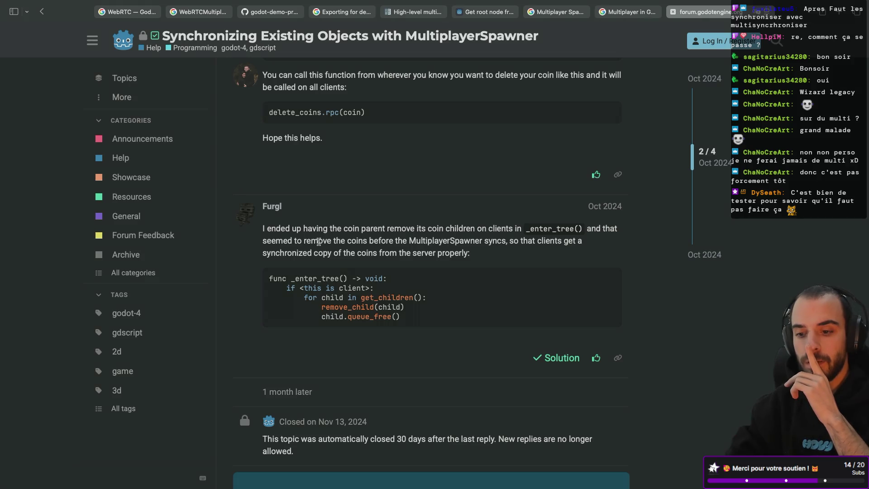
scroll(398, 240, down, 4)
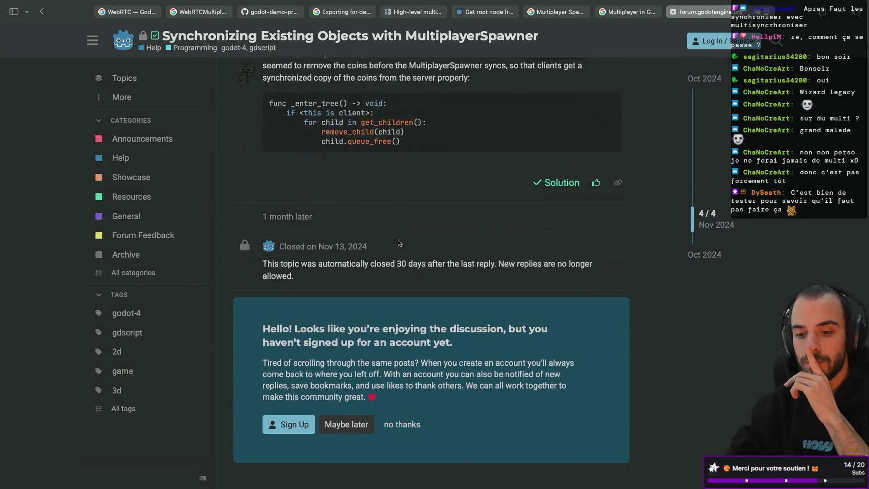
key(super+bracketleft)
scroll(341, 289, down, 1)
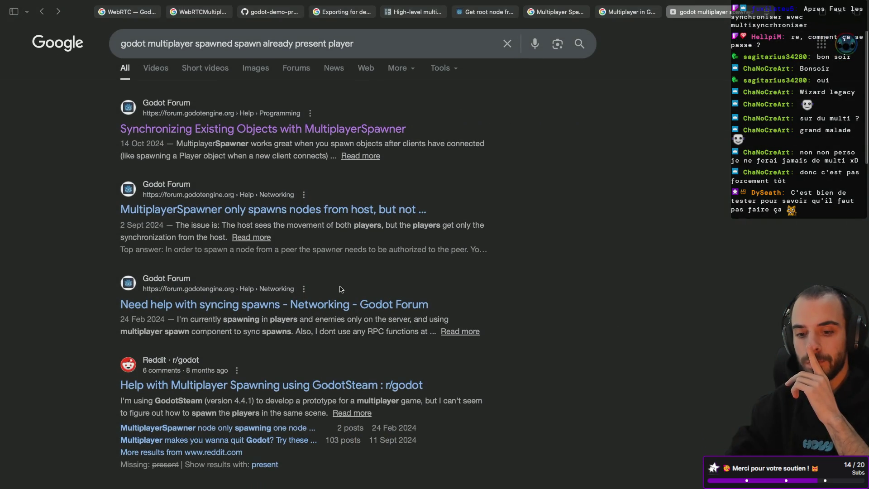
Open 'Need help with syncing spawns' and read the reply recommending a single server-authority MultiplayerSpawner.
click(278, 309)
scroll(412, 225, down, 2)
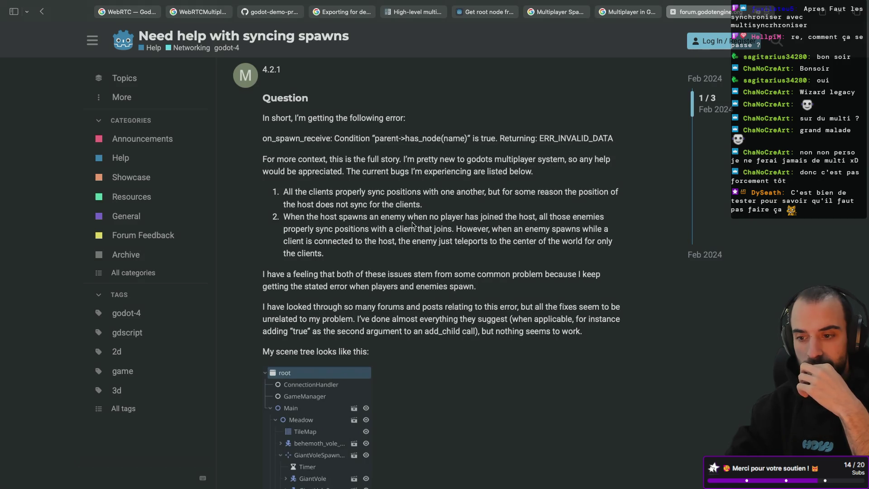
scroll(412, 225, down, 10)
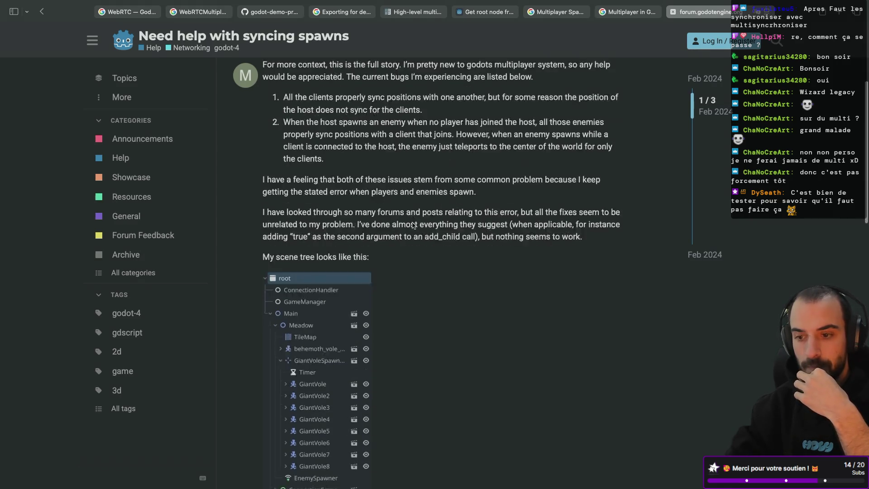
scroll(412, 225, down, 4)
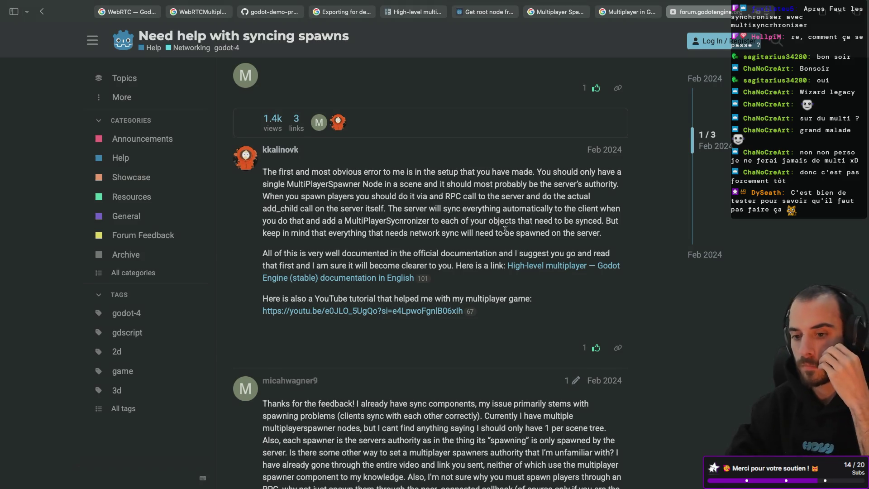
scroll(505, 230, down, 3)
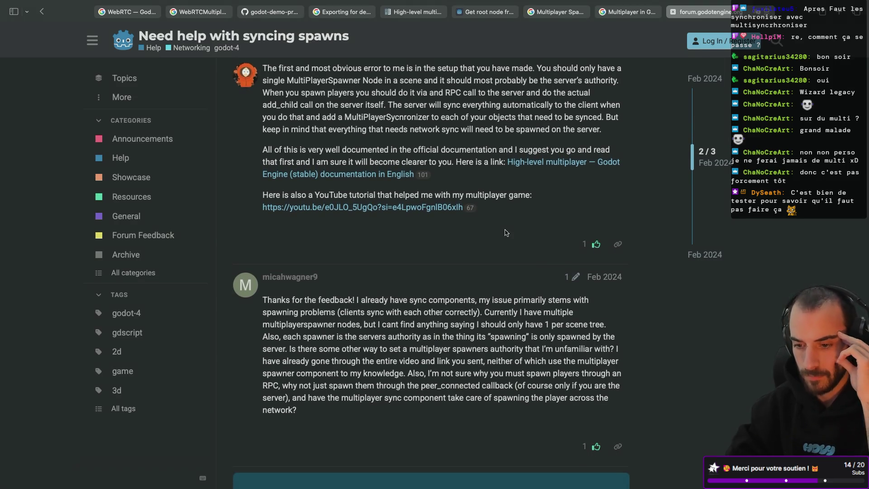
scroll(506, 233, up, 2)
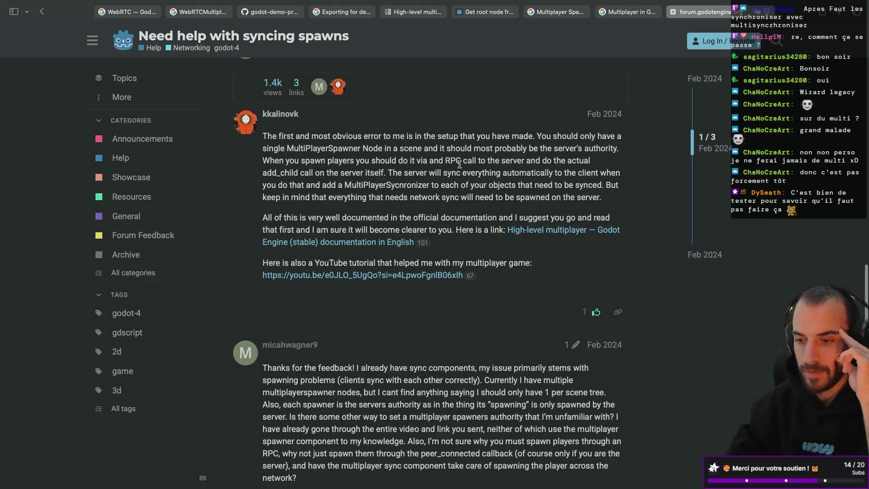
key(super+s)
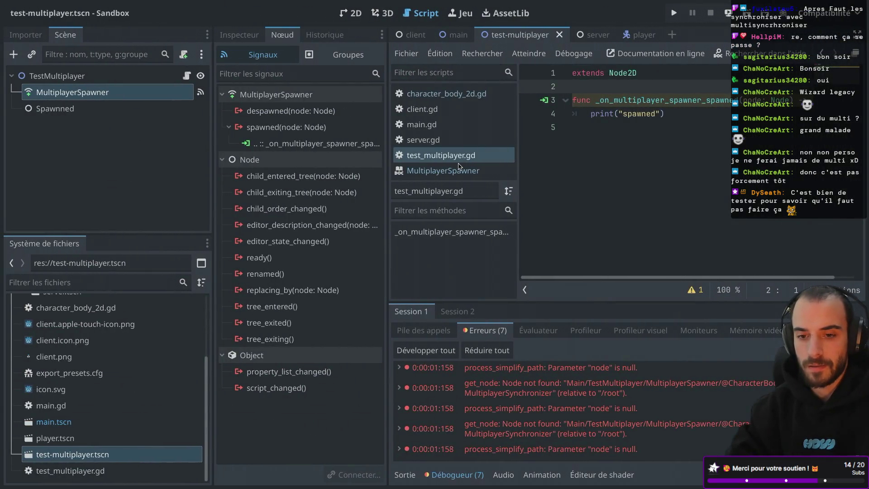
Open server.gd at full width and select the _peer_connected function name.
scroll(68, 368, up, 3)
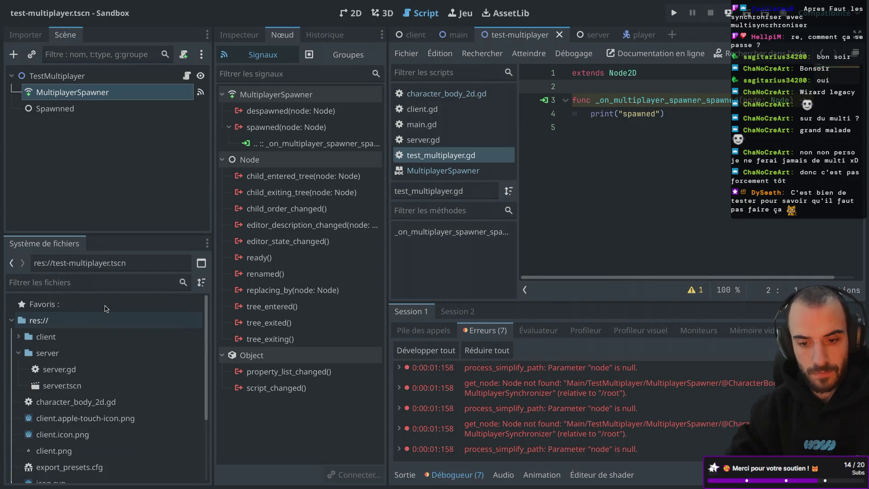
double_click(68, 385)
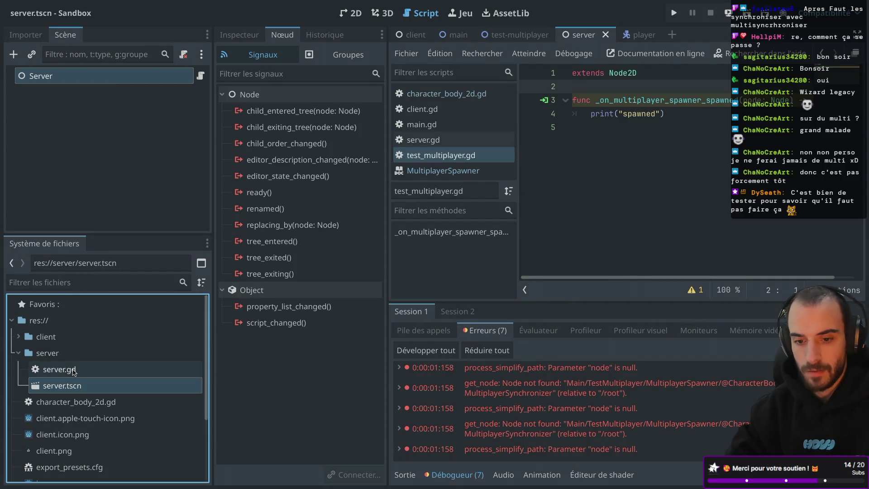
click(73, 371)
double_click(74, 371)
key(ctrl+shift+F11)
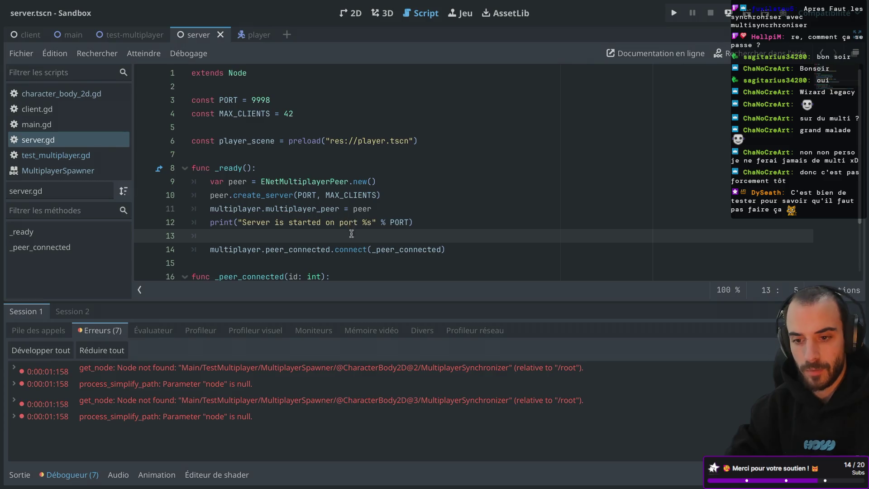
key(Up)
key(Up)
key(Up)
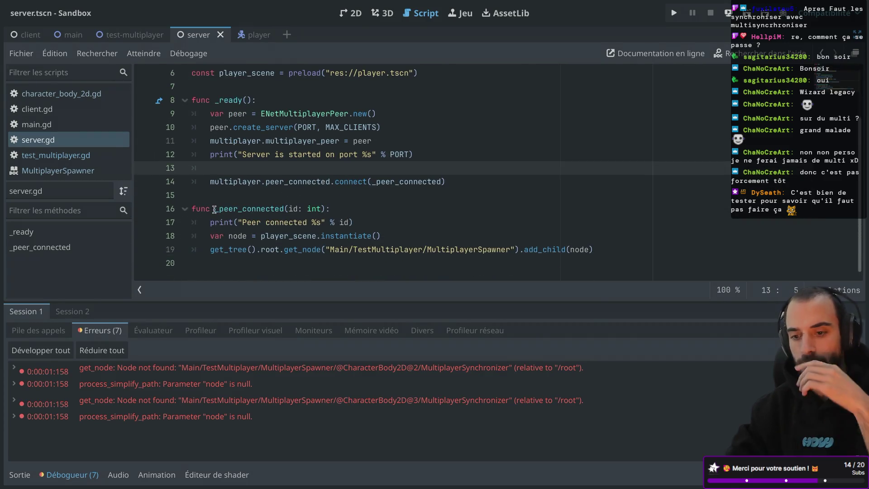
click(219, 209)
drag(219, 209, 288, 209)
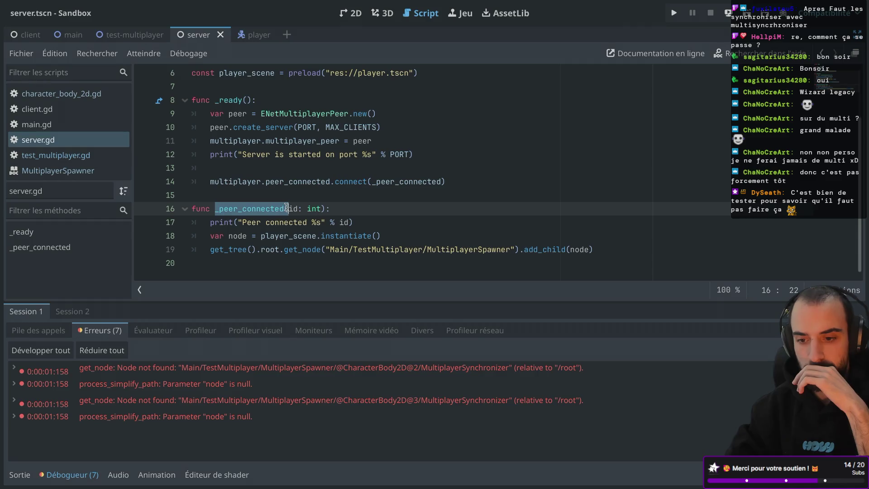
Close the YouTube tutorial tab to return to the spawning-players article.
key(alt+Tab)
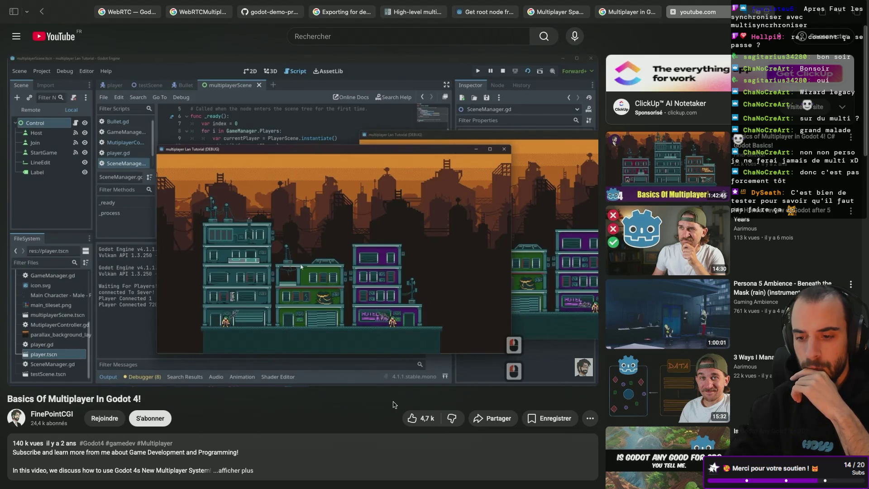
mouse_move(416, 365)
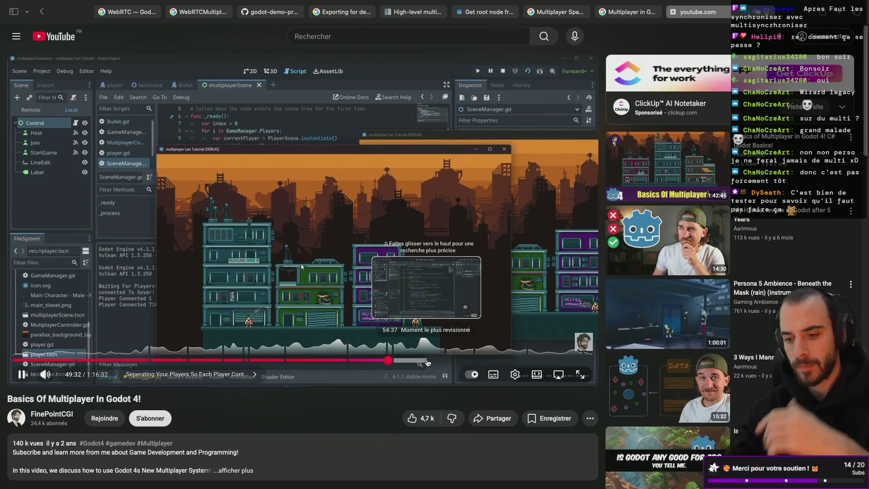
click(673, 13)
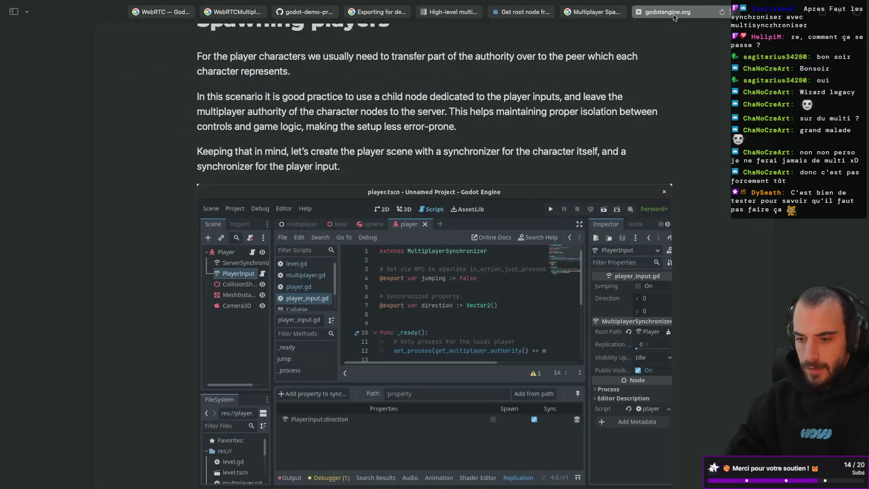
Search the article for 'spawn' and advance to match 3 of 39.
scroll(562, 253, down, 3)
scroll(563, 253, down, 10)
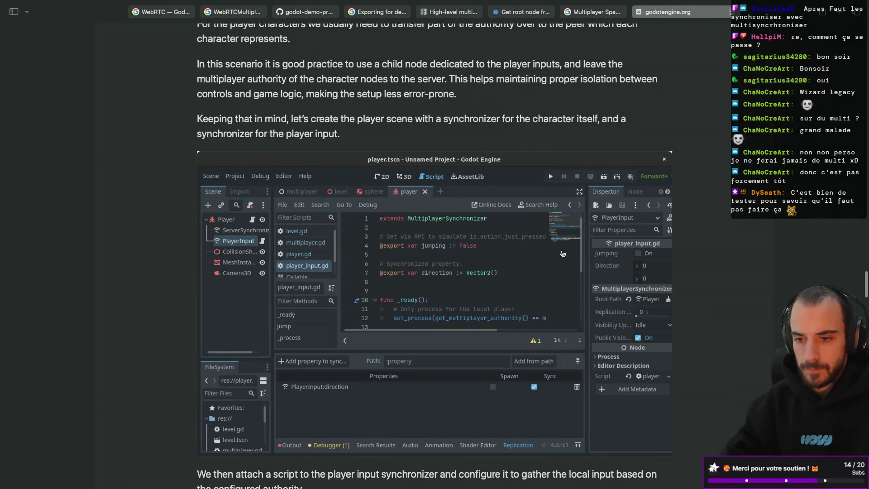
scroll(562, 254, down, 5)
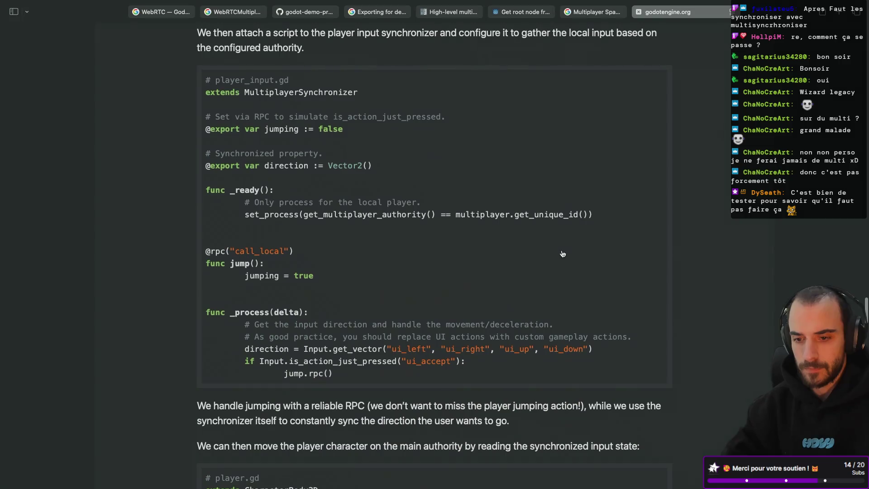
key(super+f)
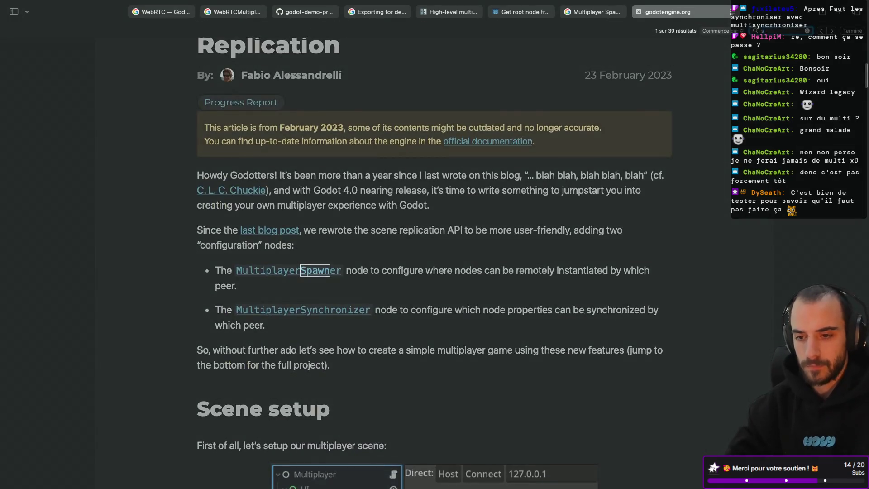
text(spa)
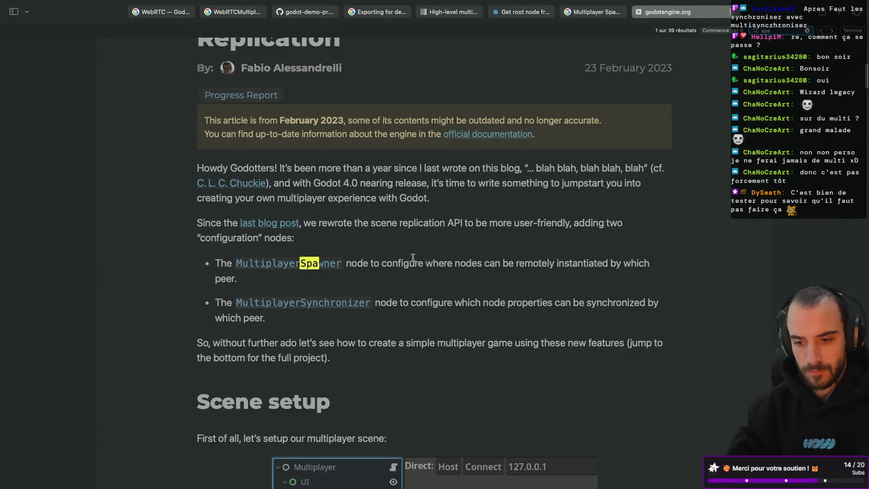
text(wn)
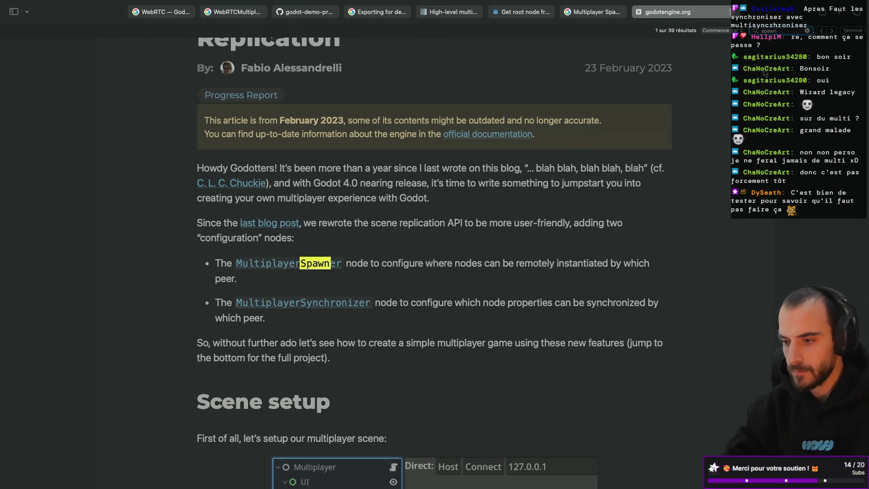
click(836, 33)
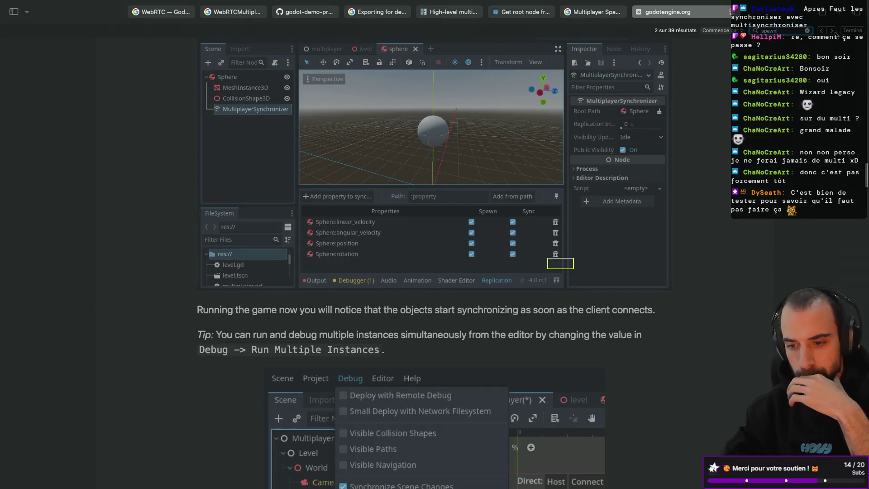
click(834, 33)
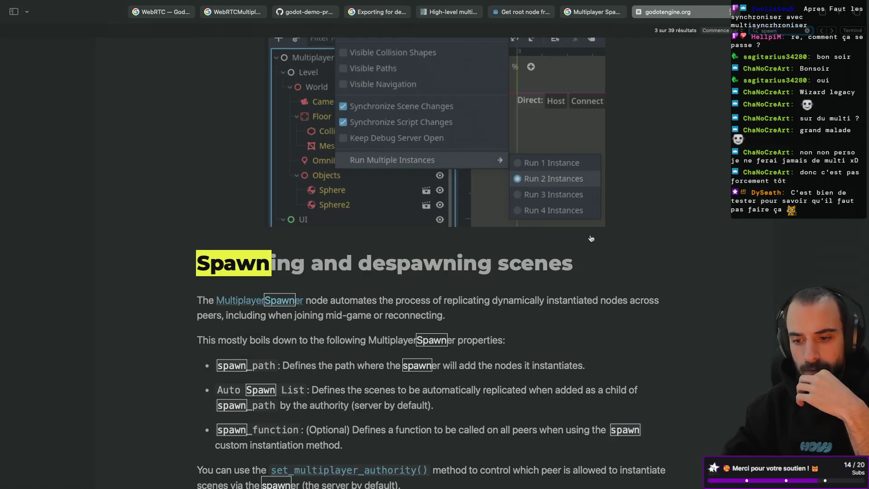
In Spawning and despawning scenes, highlight the phrase about joining mid-game or reconnecting.
scroll(566, 230, down, 2)
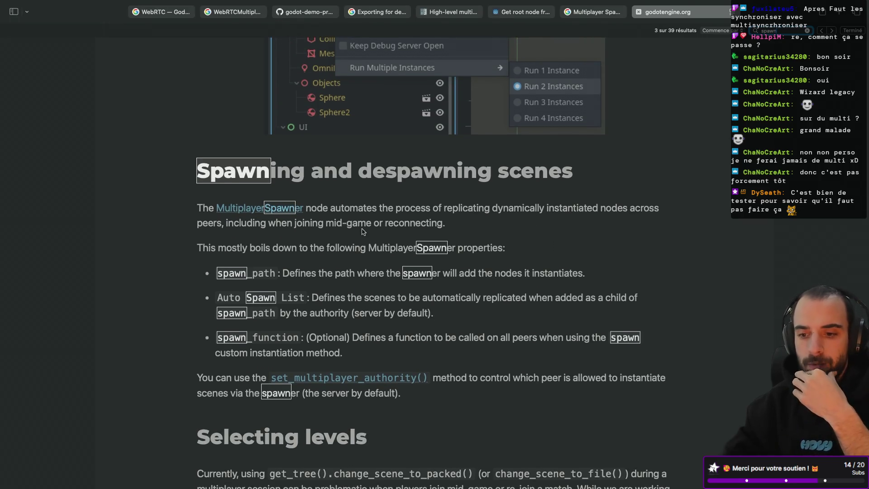
scroll(362, 231, down, 1)
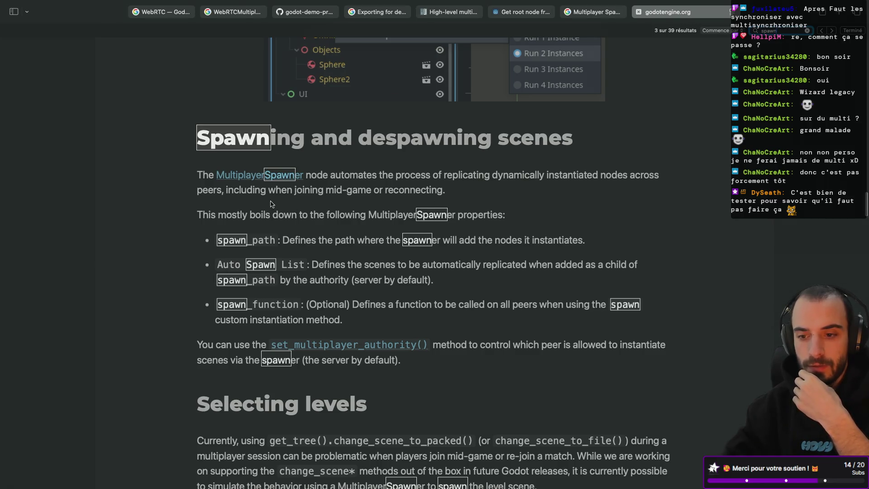
drag(294, 191, 446, 194)
Highlight the spawn_function description in the spawning section.
scroll(332, 213, down, 1)
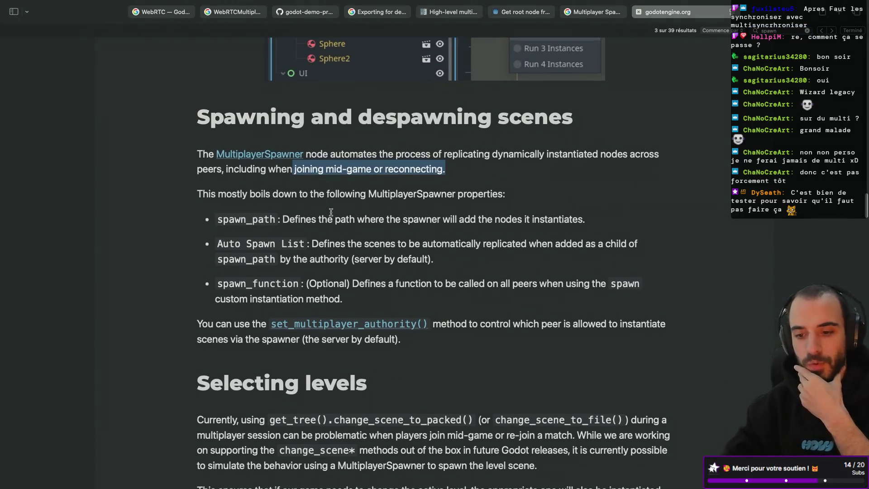
scroll(331, 212, down, 1)
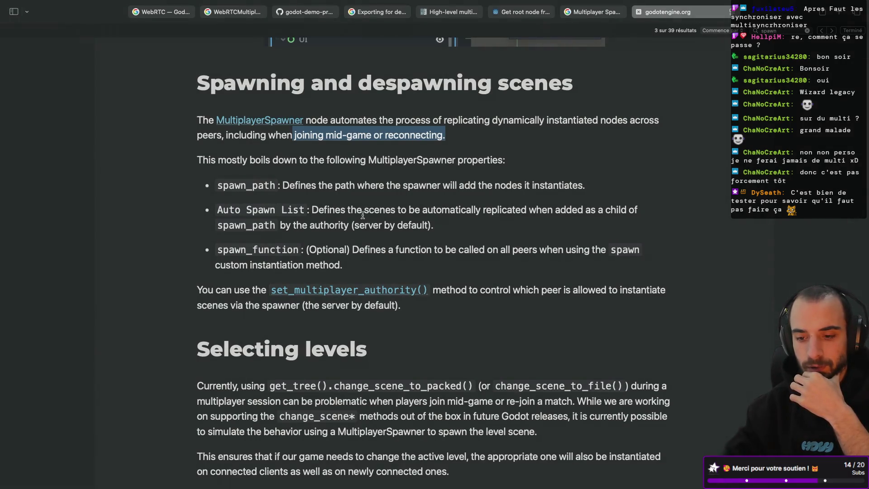
scroll(362, 216, down, 1)
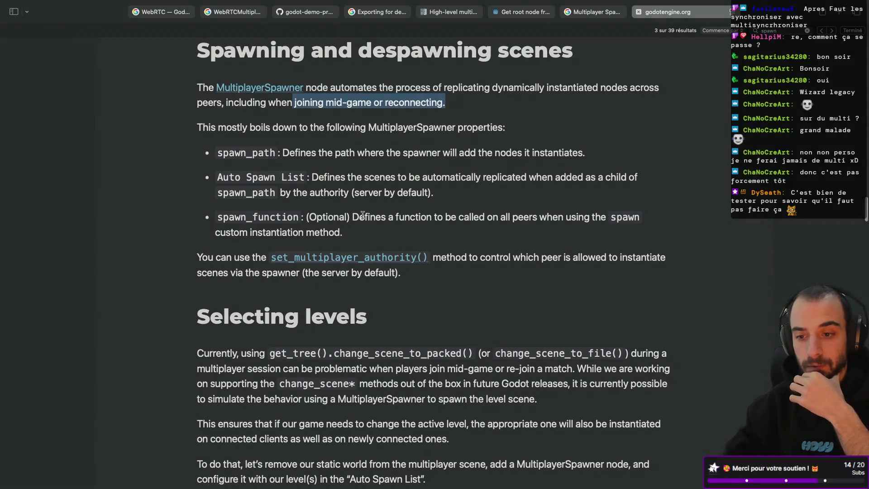
scroll(362, 216, up, 2)
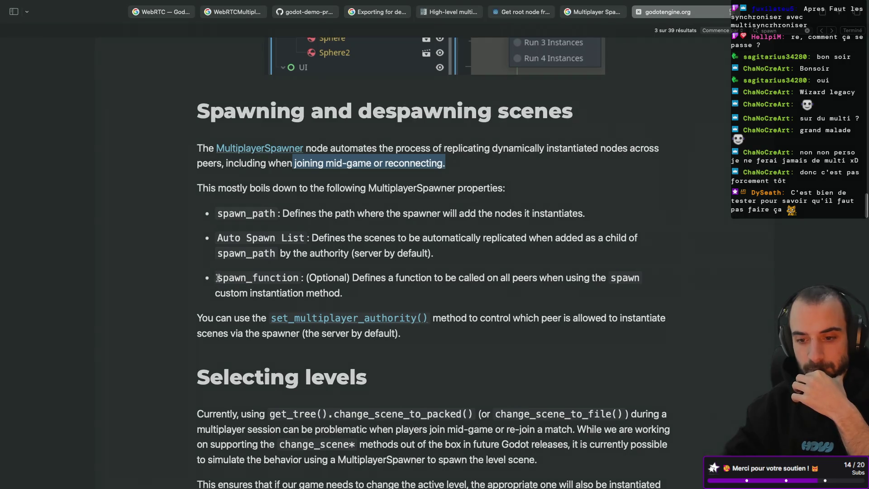
drag(217, 278, 351, 278)
click(351, 278)
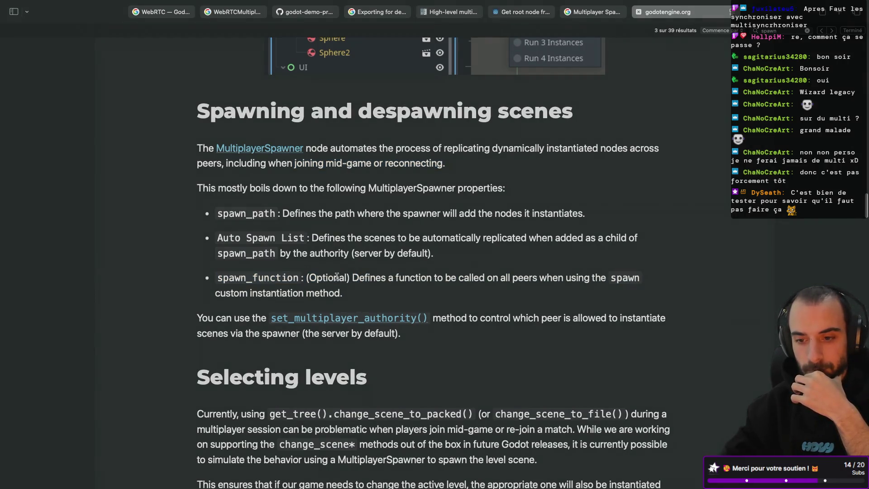
Scroll down to the start_game() and change_level() code example.
scroll(347, 195, down, 3)
scroll(347, 195, down, 10)
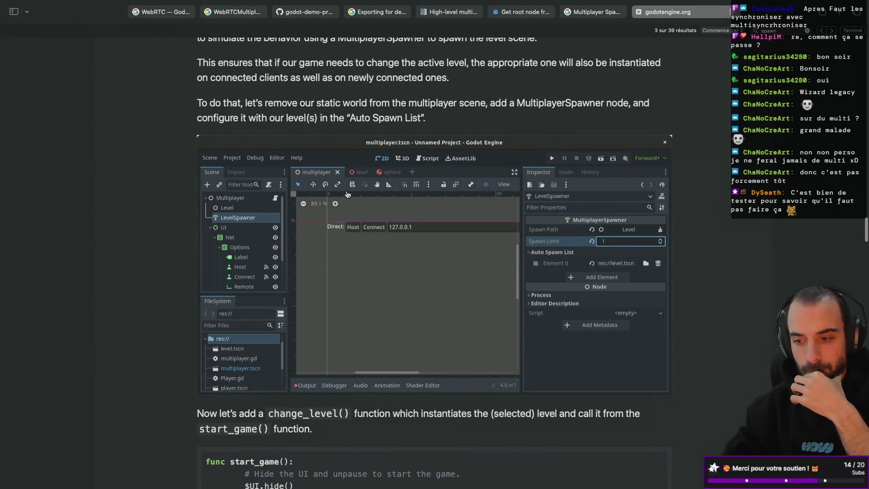
scroll(346, 194, up, 4)
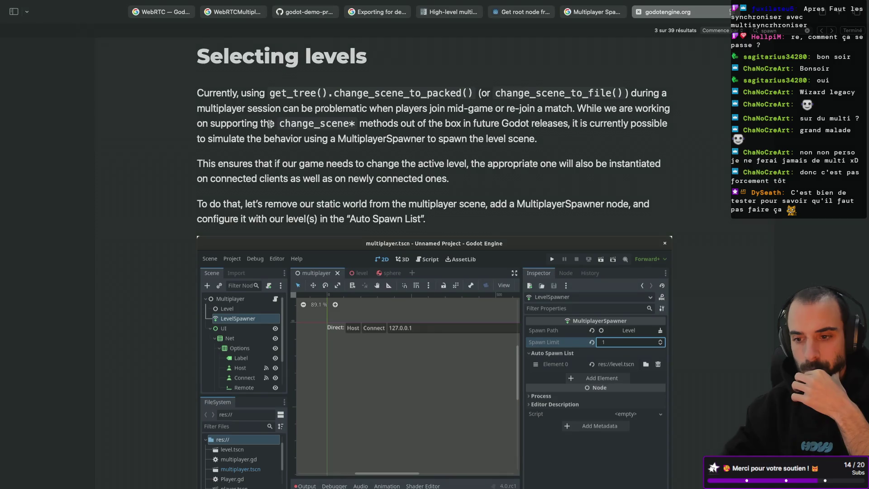
scroll(270, 123, down, 3)
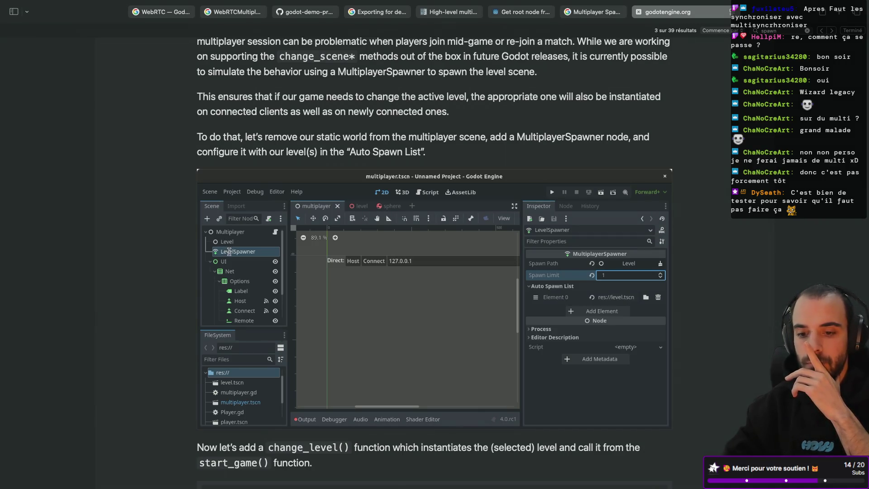
scroll(347, 99, down, 1)
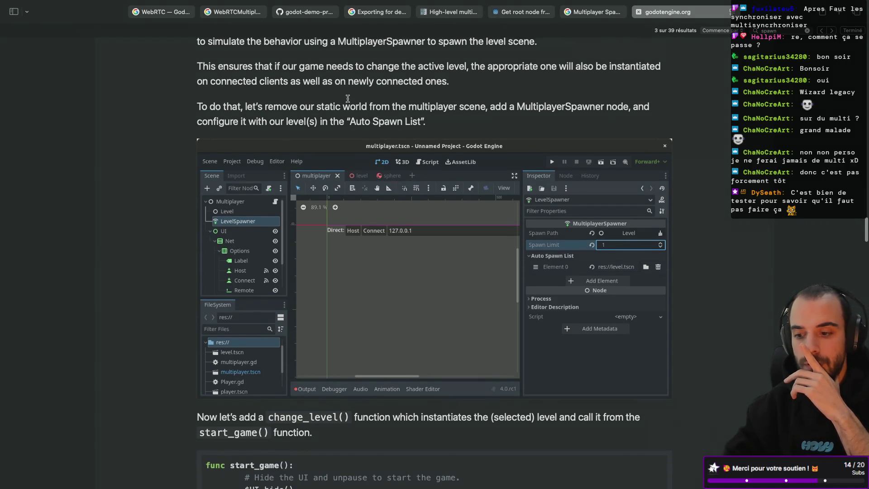
scroll(348, 99, down, 1)
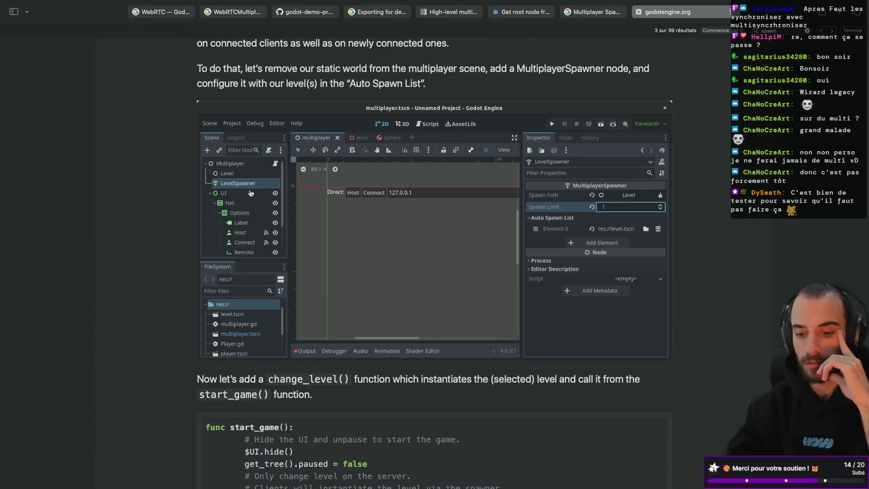
scroll(251, 193, down, 6)
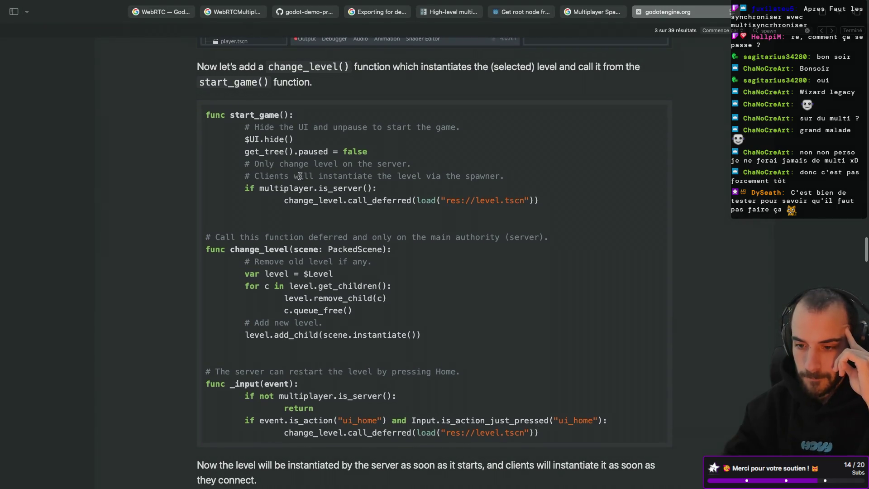
Mark paused, level.add_child and the multiplayer.is_server check in the level code examples.
double_click(307, 153)
scroll(303, 256, down, 1)
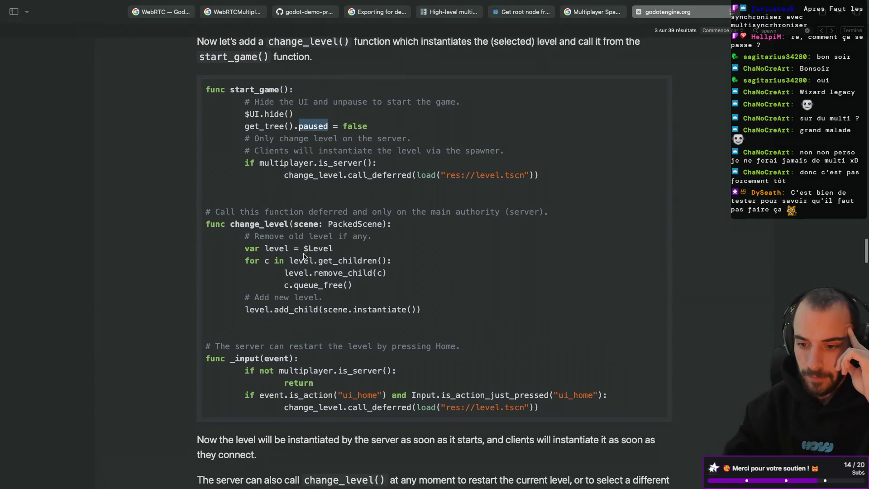
double_click(305, 308)
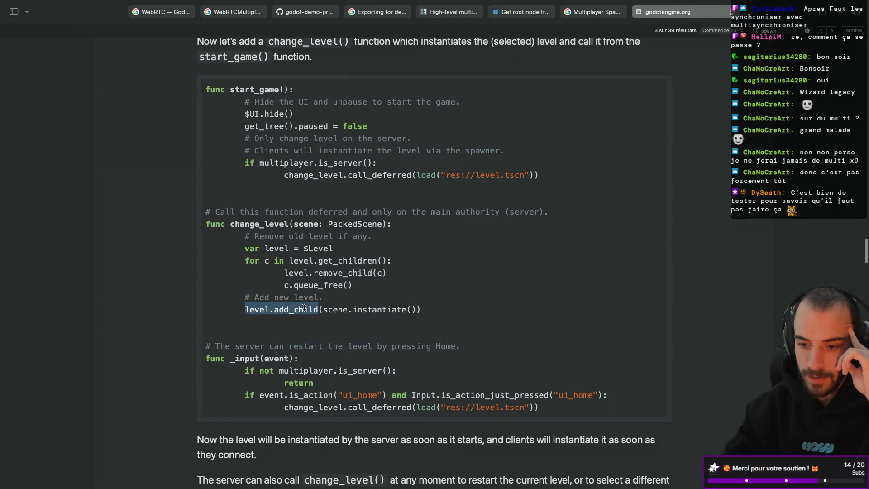
click(304, 308)
scroll(293, 320, down, 3)
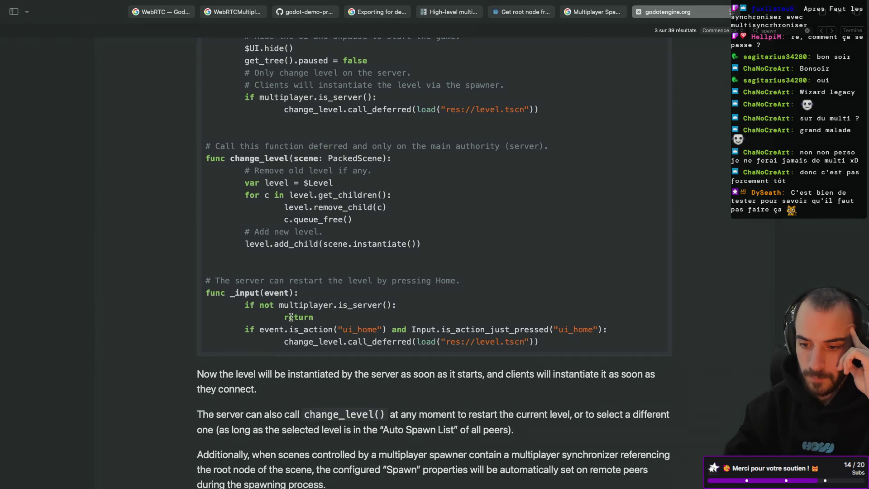
scroll(291, 317, down, 2)
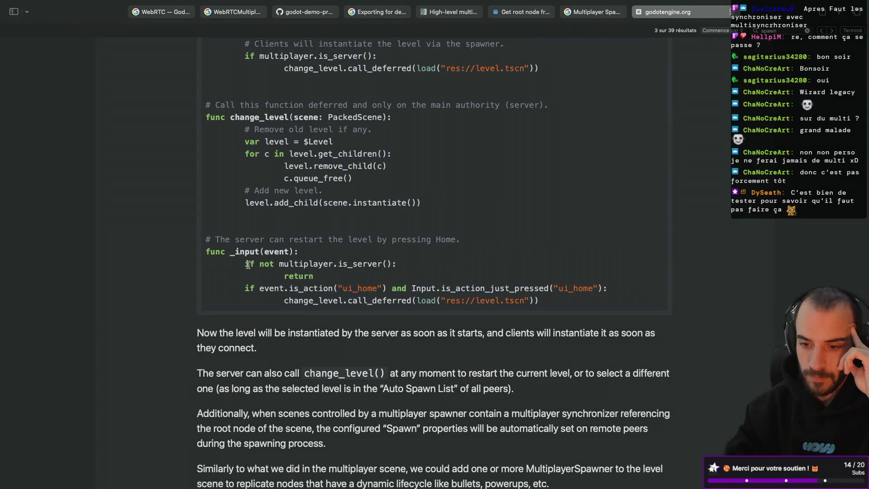
double_click(337, 263)
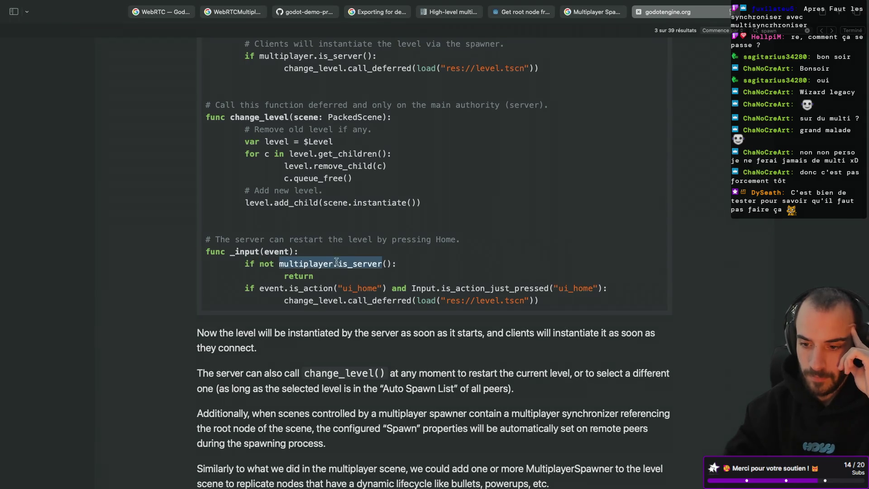
click(357, 232)
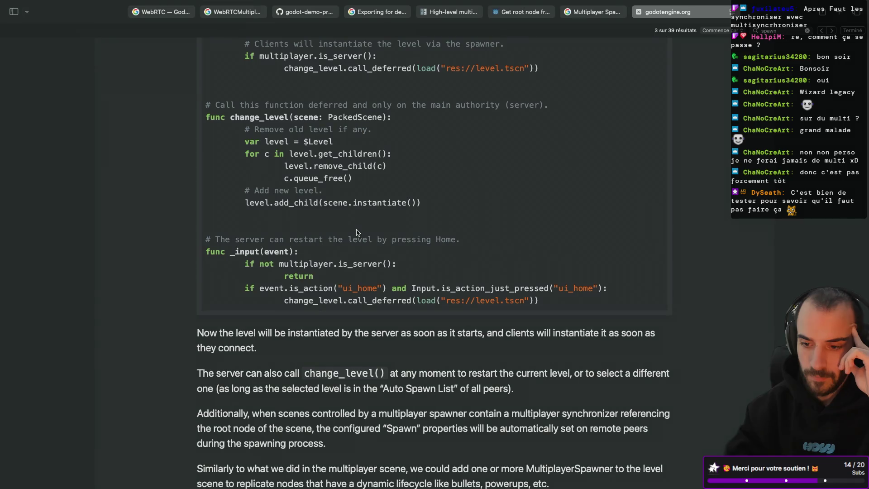
Scroll down to the Spawning players section and its player_input.gd script.
scroll(357, 232, down, 2)
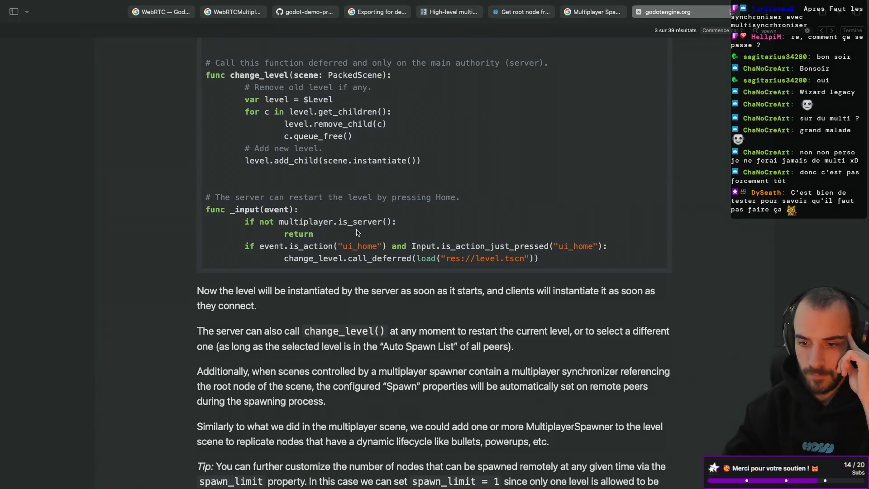
scroll(356, 233, down, 10)
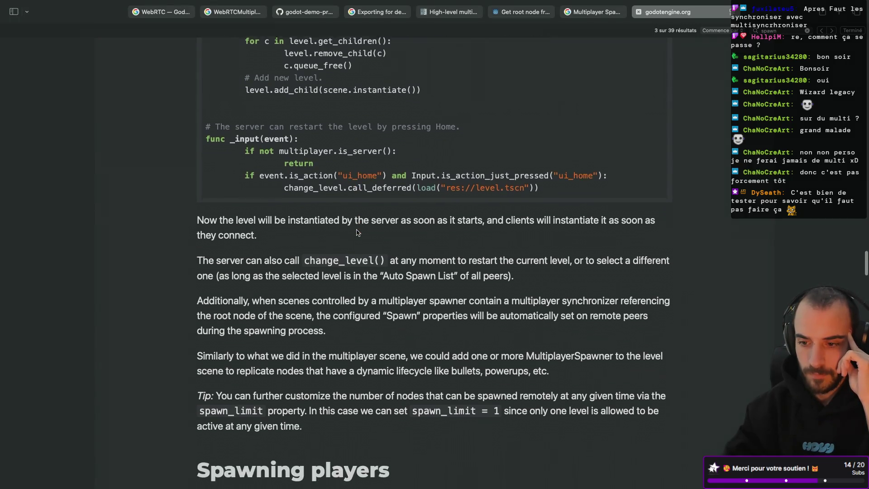
scroll(356, 232, down, 14)
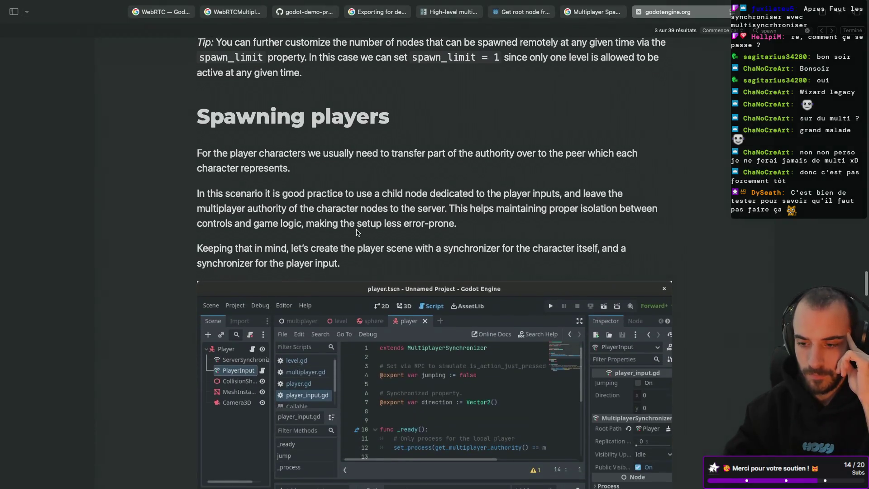
scroll(357, 232, down, 13)
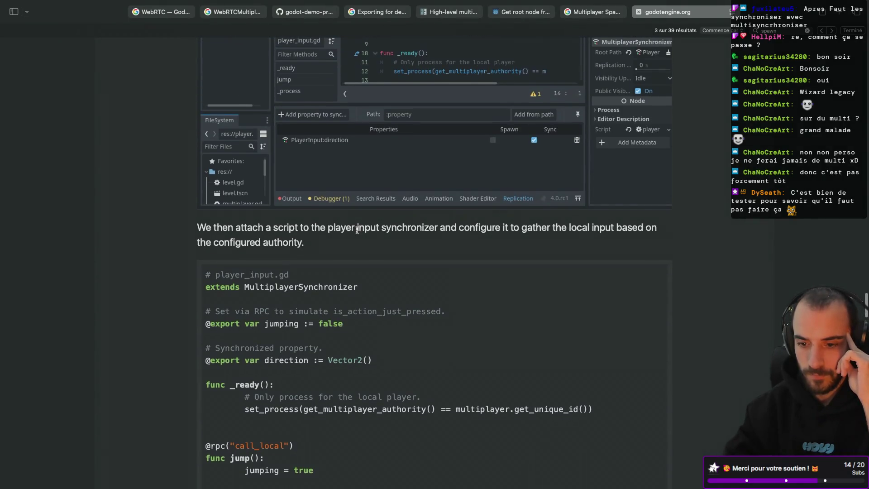
scroll(356, 230, down, 9)
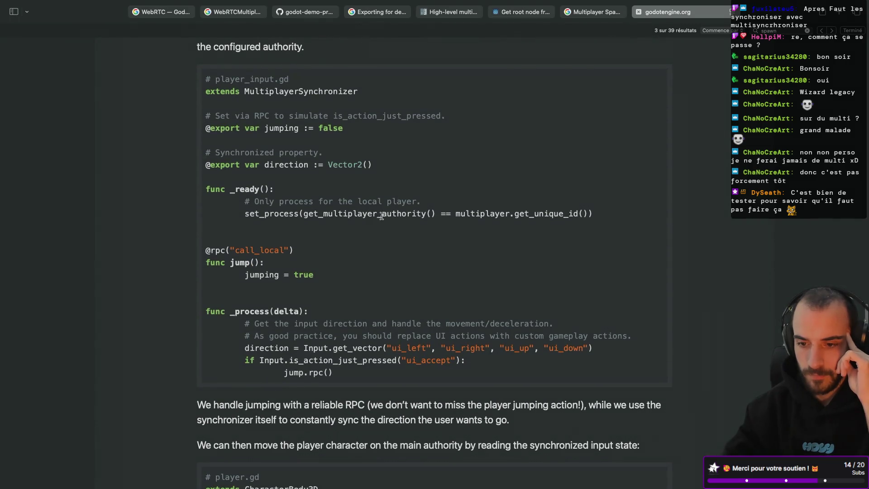
scroll(261, 205, up, 20)
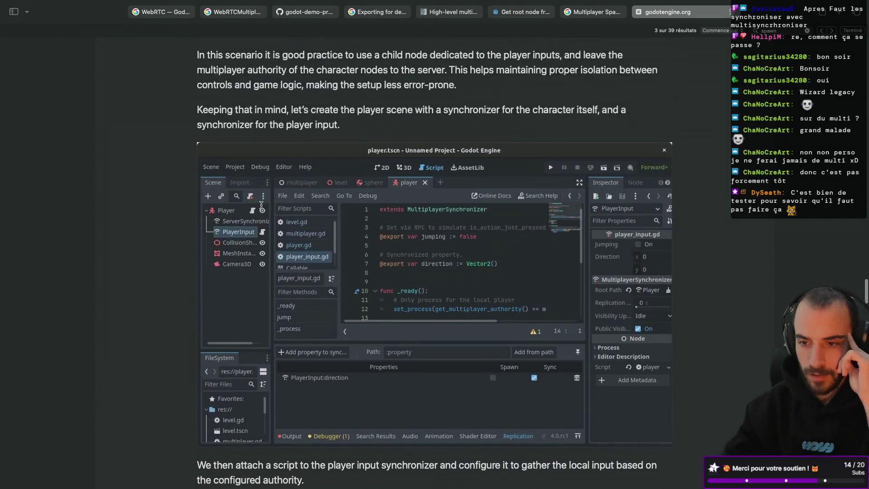
scroll(261, 205, up, 2)
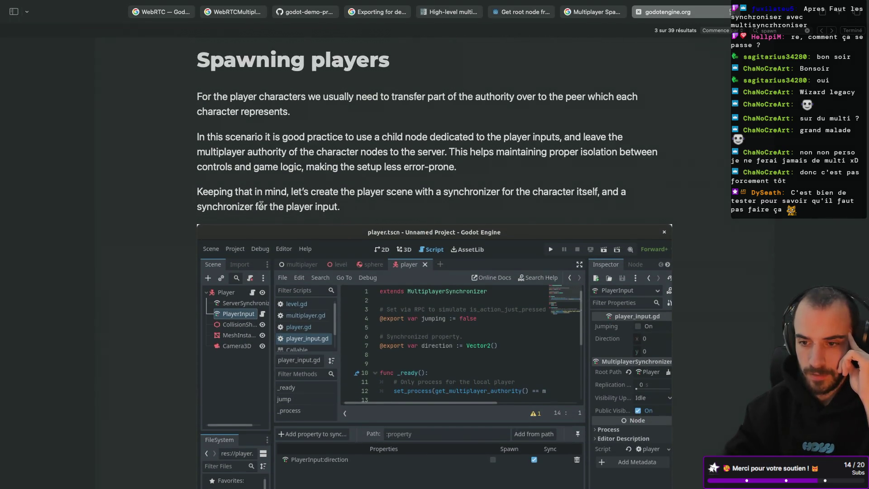
scroll(261, 205, down, 1)
scroll(261, 207, down, 1)
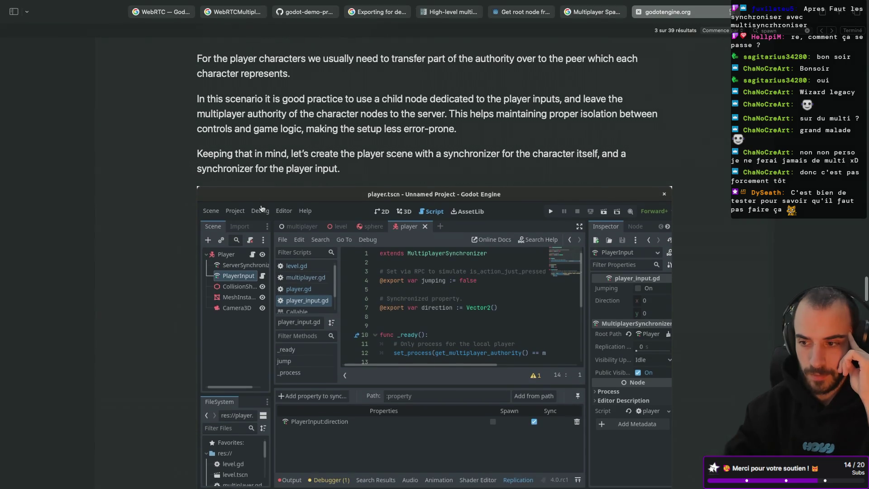
scroll(261, 208, down, 10)
scroll(262, 208, up, 10)
scroll(262, 207, up, 1)
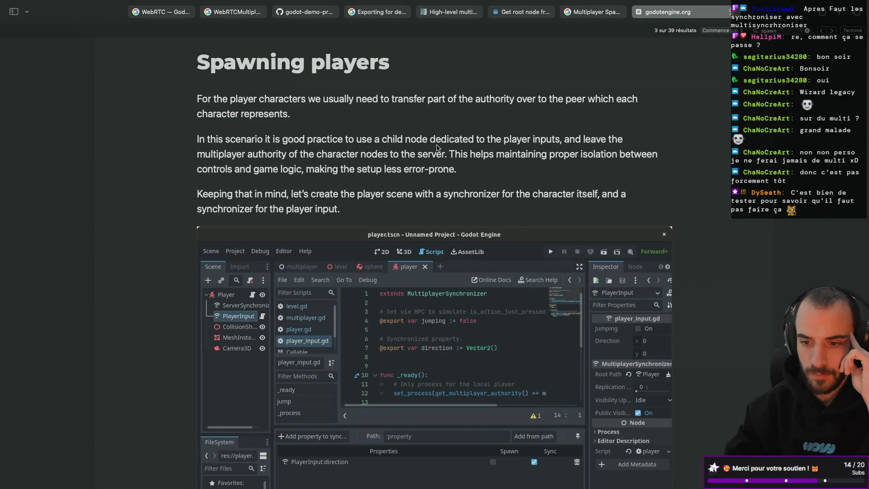
Continue to the player.gd example, where setting player assigns input authority.
scroll(437, 147, down, 1)
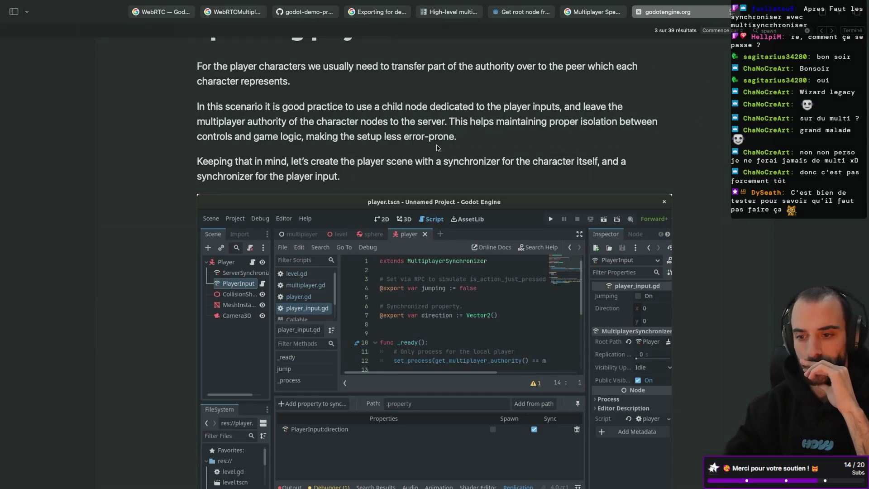
scroll(437, 148, down, 2)
scroll(437, 147, down, 10)
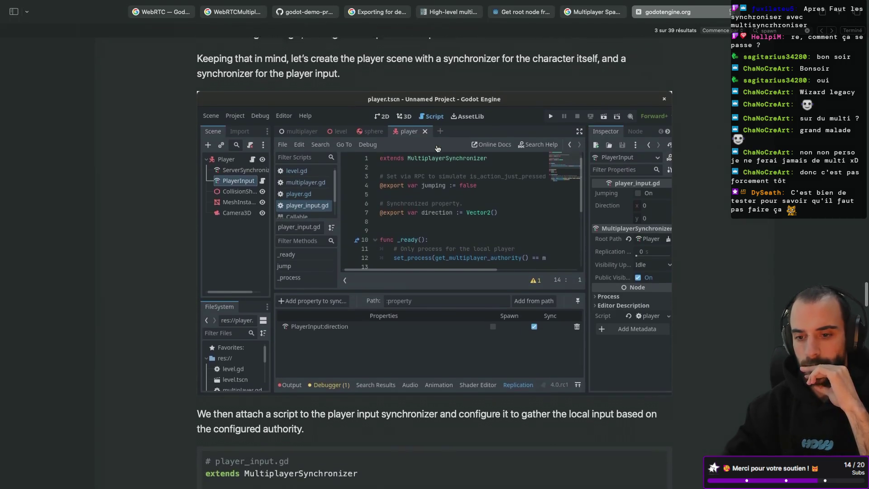
scroll(438, 147, down, 2)
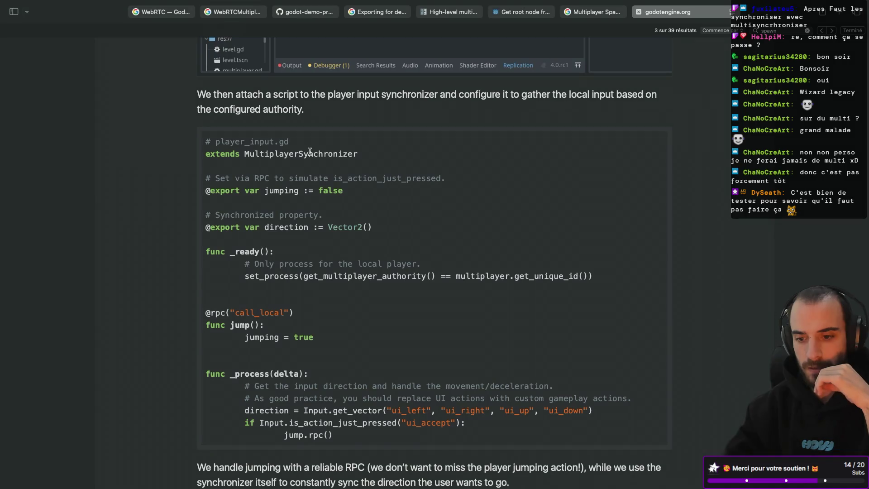
scroll(310, 151, up, 7)
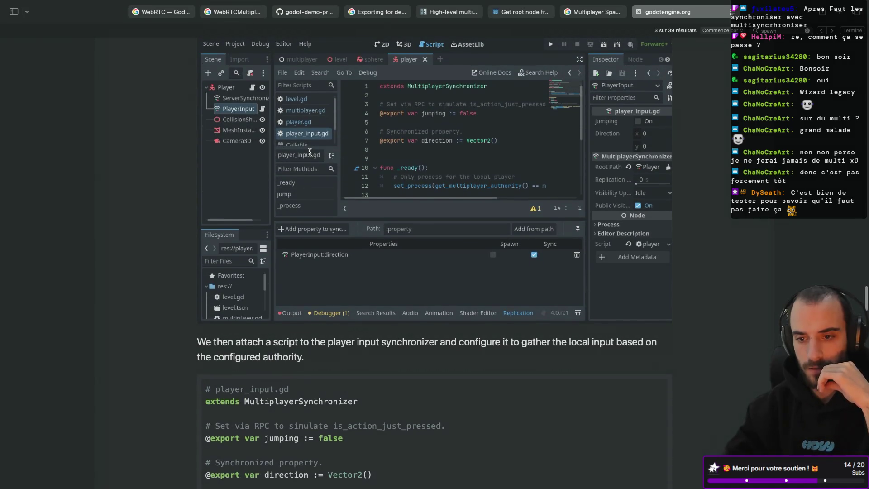
scroll(309, 151, down, 5)
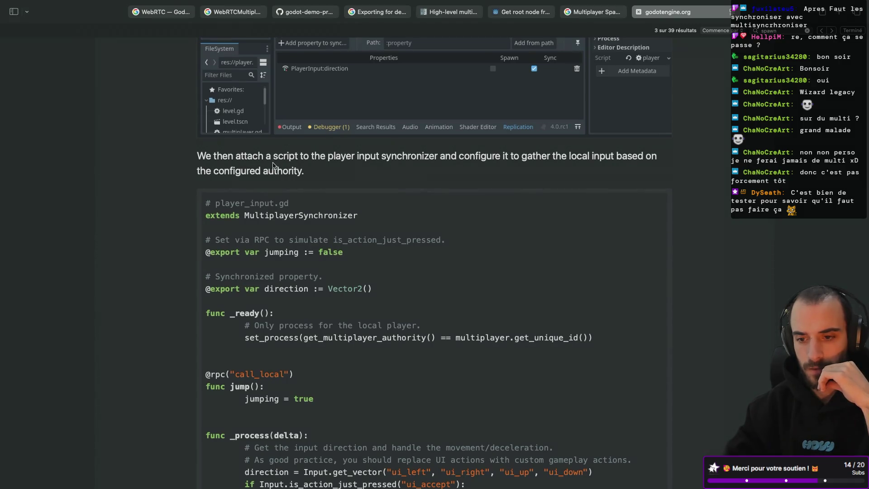
scroll(406, 166, down, 1)
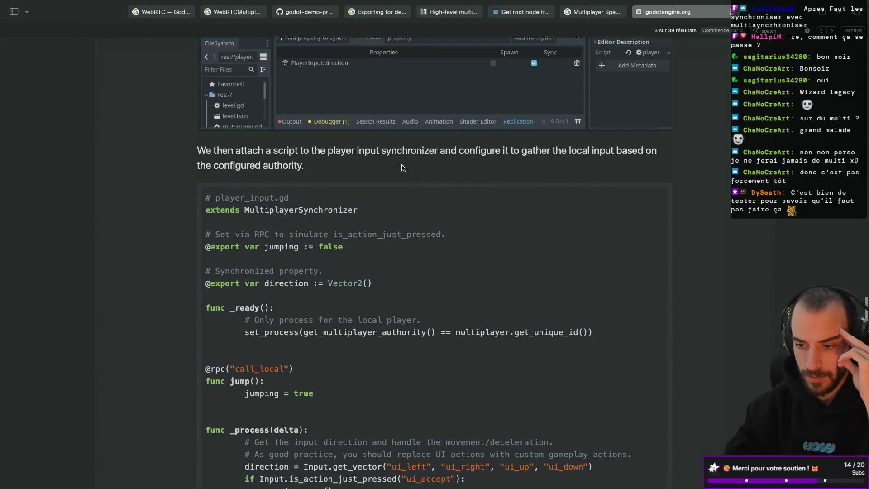
scroll(402, 168, down, 2)
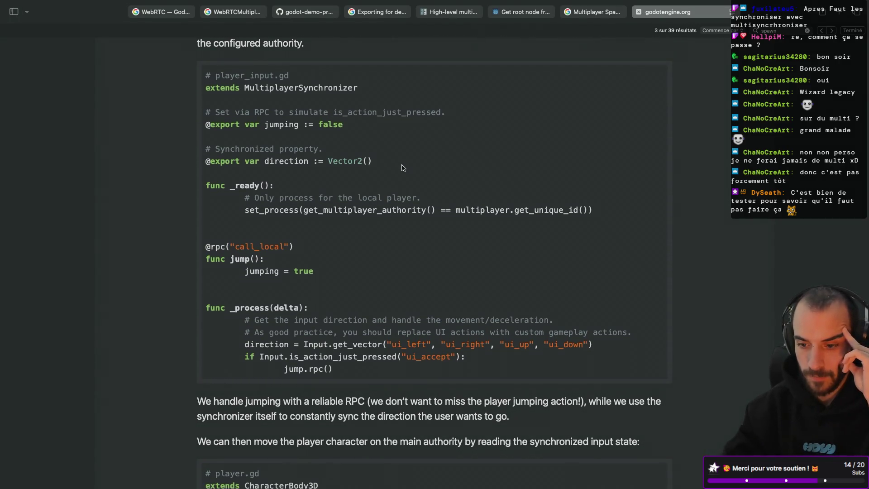
scroll(248, 208, down, 2)
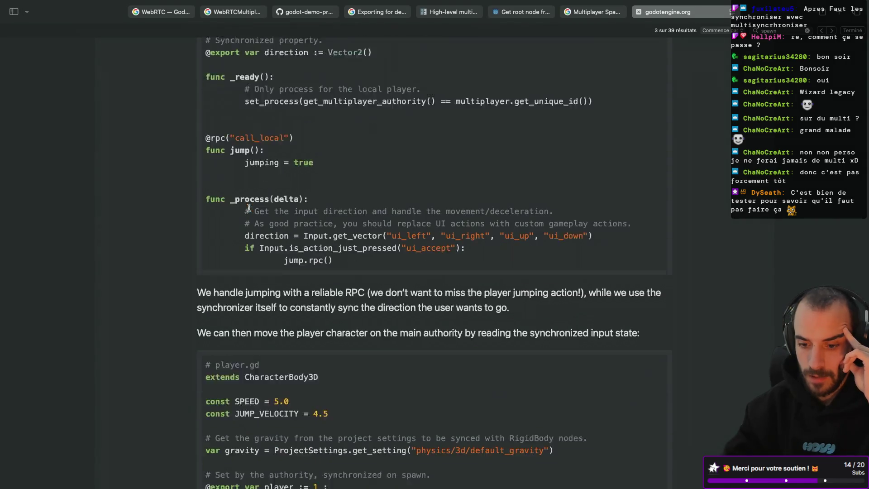
scroll(248, 208, down, 2)
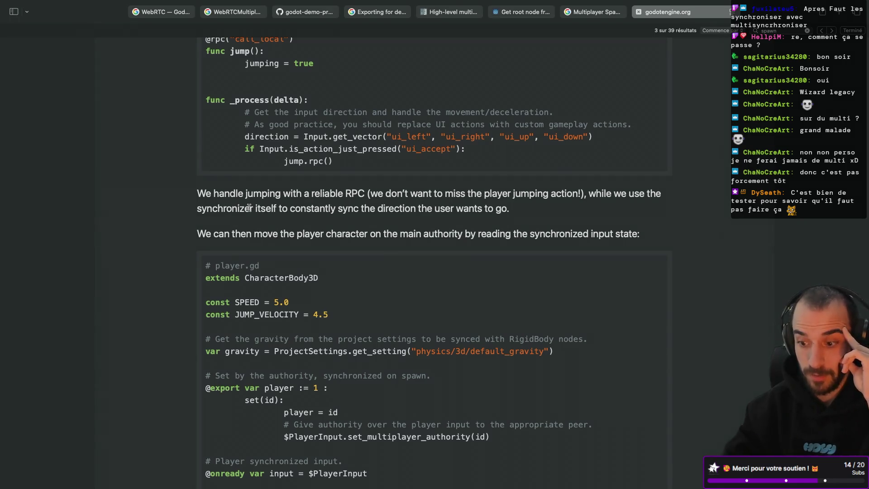
scroll(249, 207, down, 1)
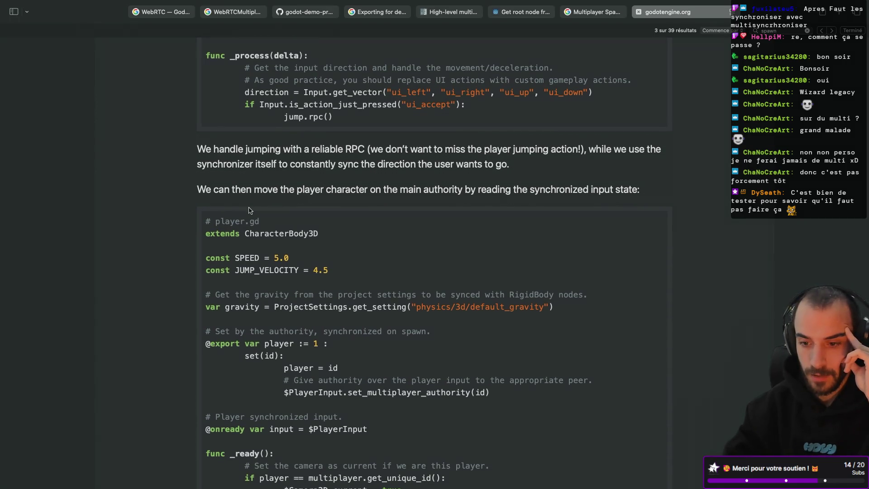
scroll(249, 209, down, 3)
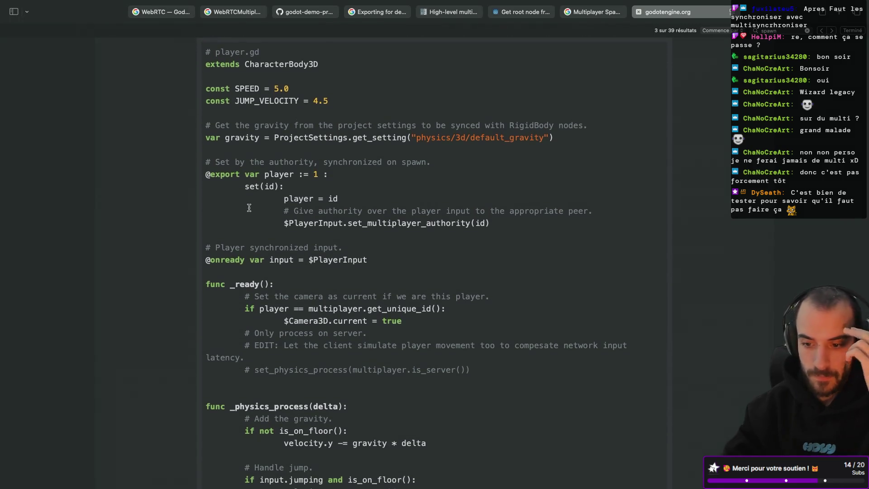
scroll(249, 207, down, 1)
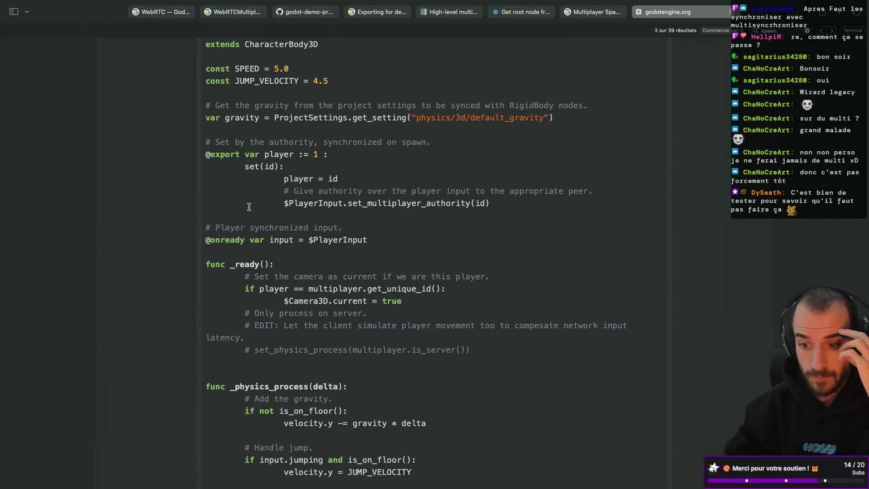
scroll(249, 207, down, 3)
scroll(250, 209, down, 9)
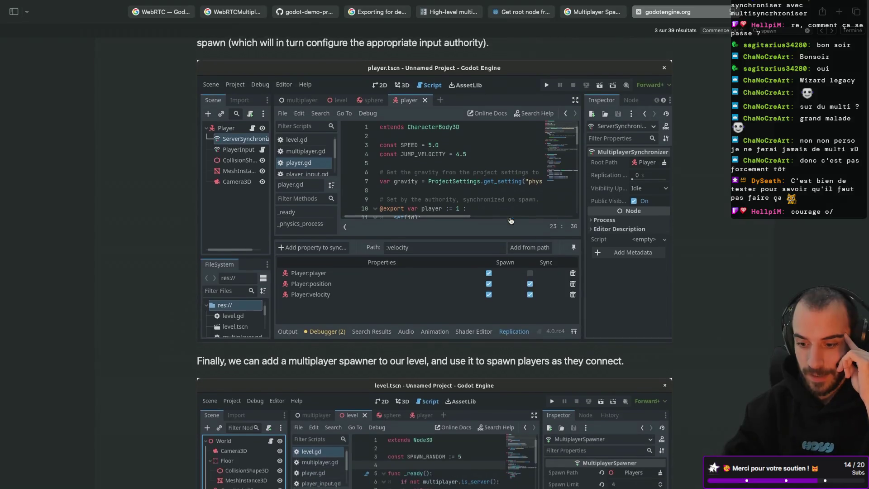
scroll(511, 220, down, 2)
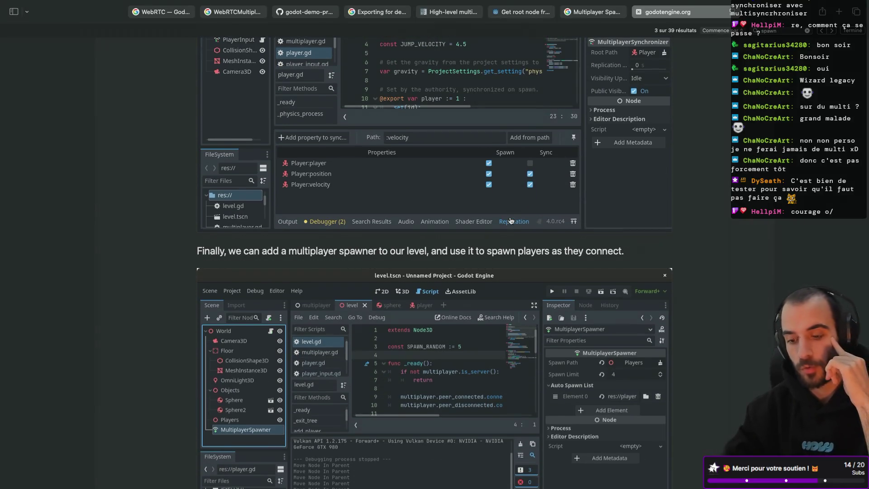
scroll(510, 220, down, 1)
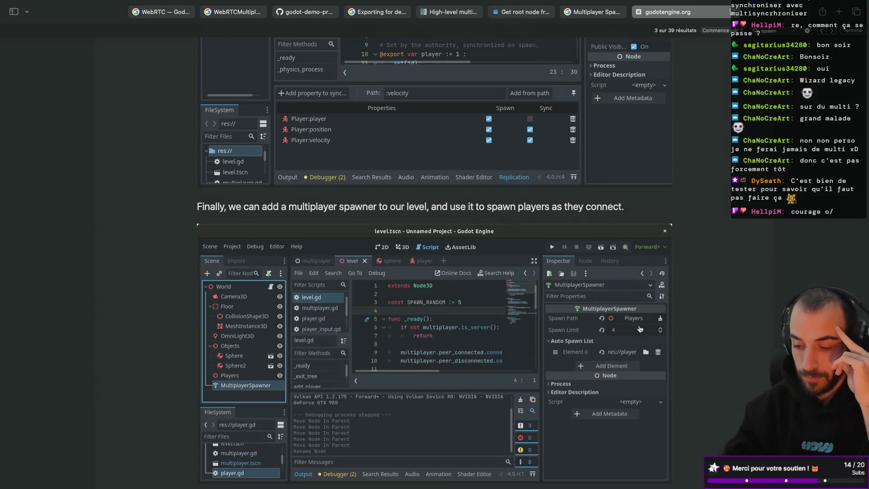
scroll(544, 251, down, 1)
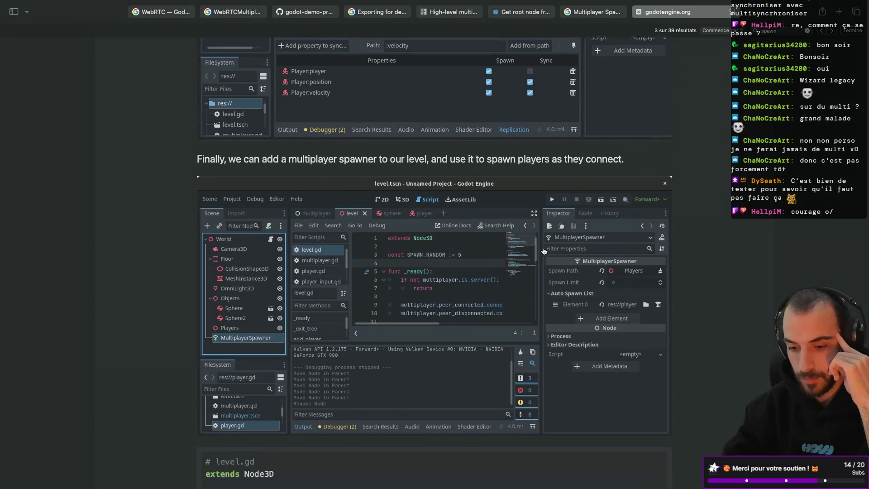
scroll(544, 251, down, 5)
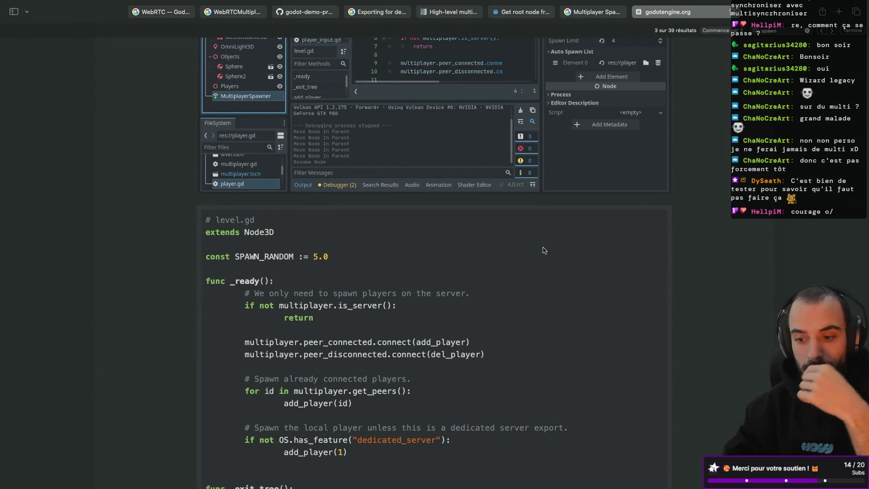
scroll(421, 248, down, 1)
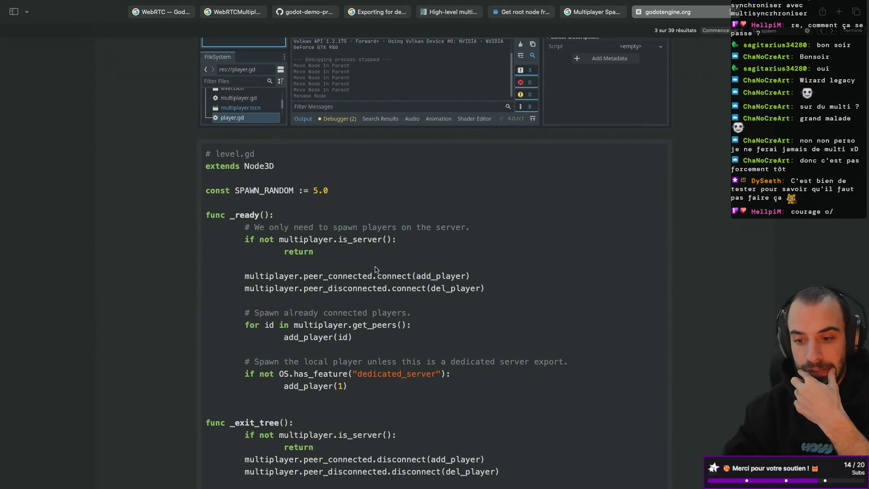
double_click(335, 279)
click(321, 278)
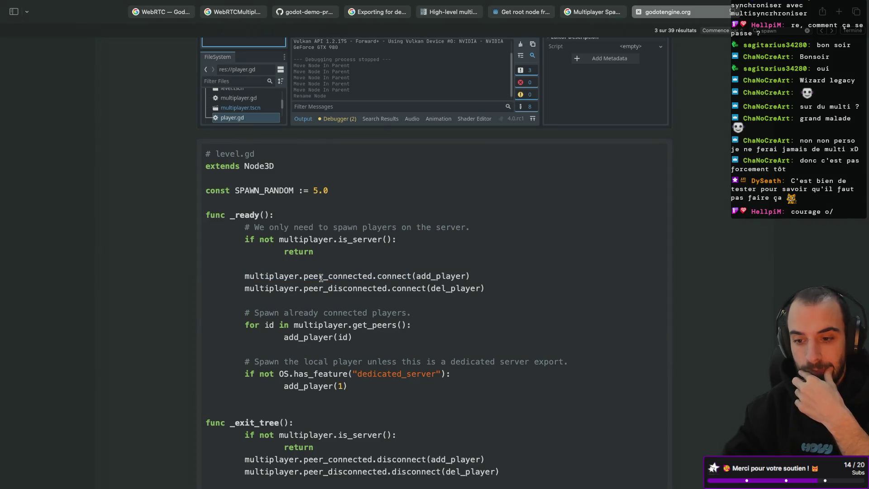
scroll(321, 278, up, 1)
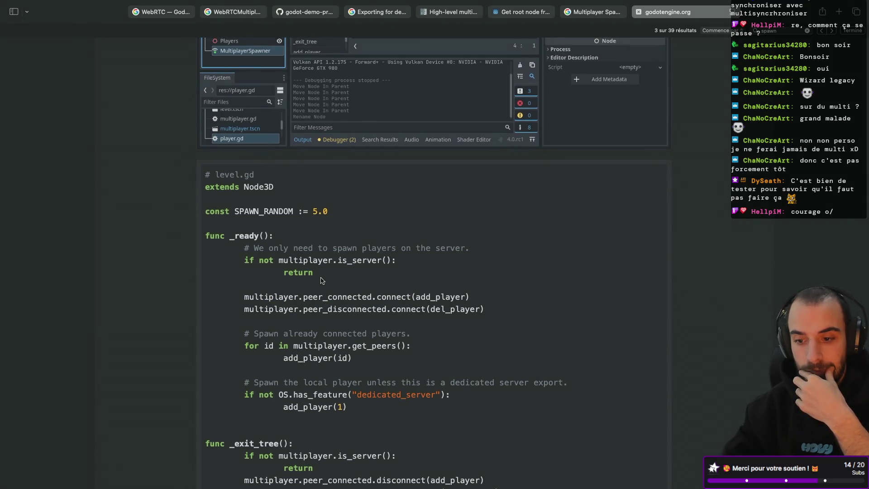
double_click(312, 299)
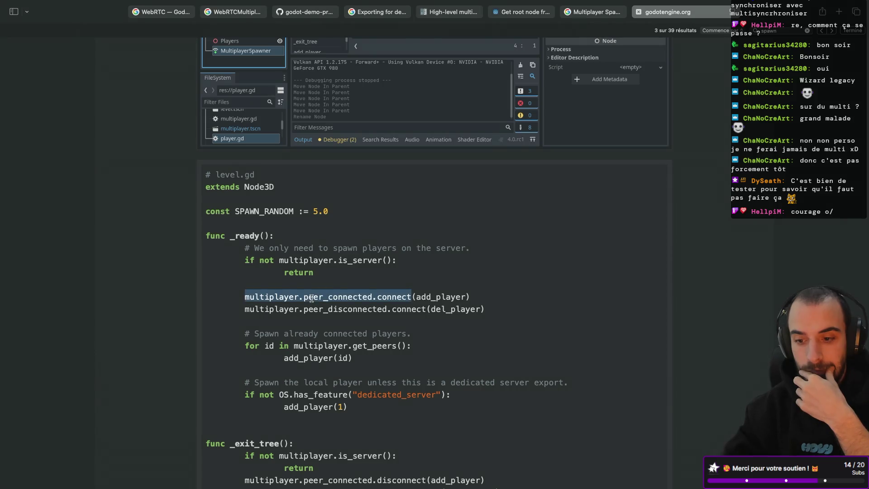
click(306, 298)
drag(303, 297, 370, 297)
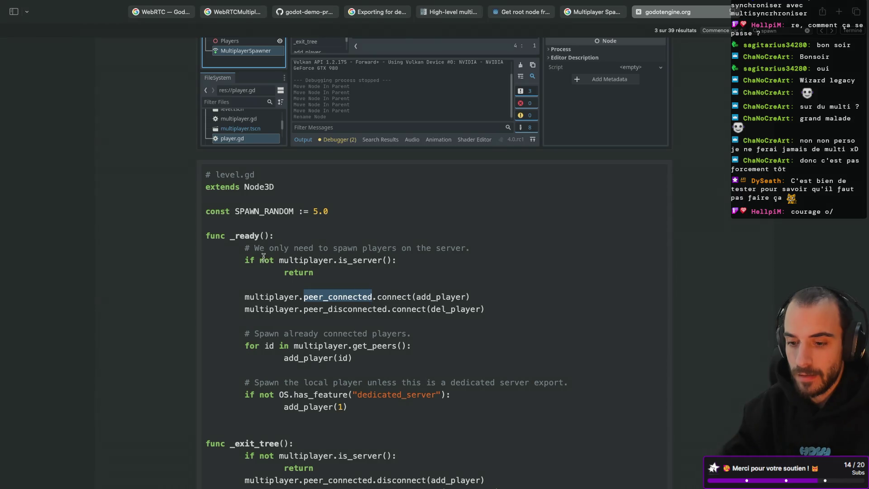
scroll(287, 276, down, 2)
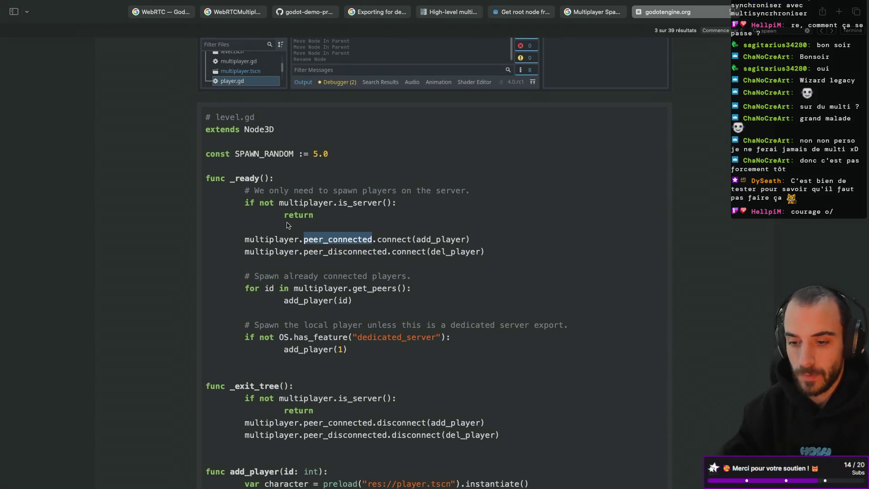
double_click(266, 202)
double_click(300, 202)
click(305, 212)
double_click(297, 215)
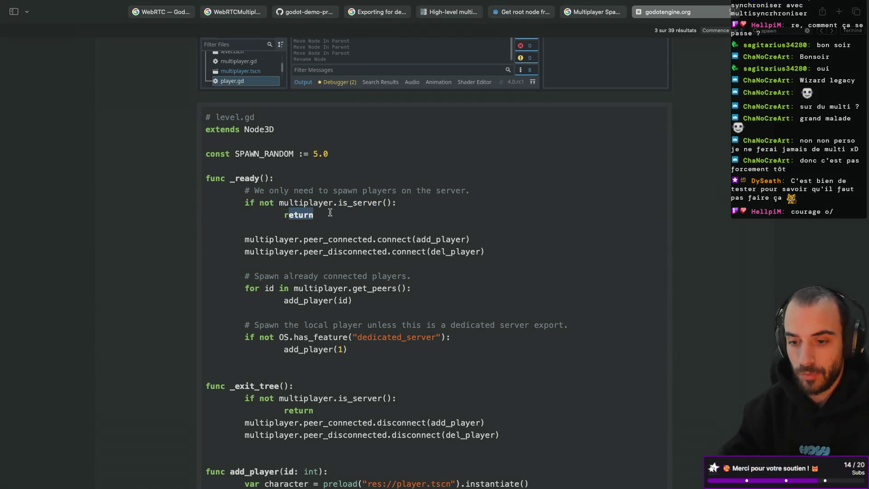
scroll(298, 214, down, 1)
key(super+Tab)
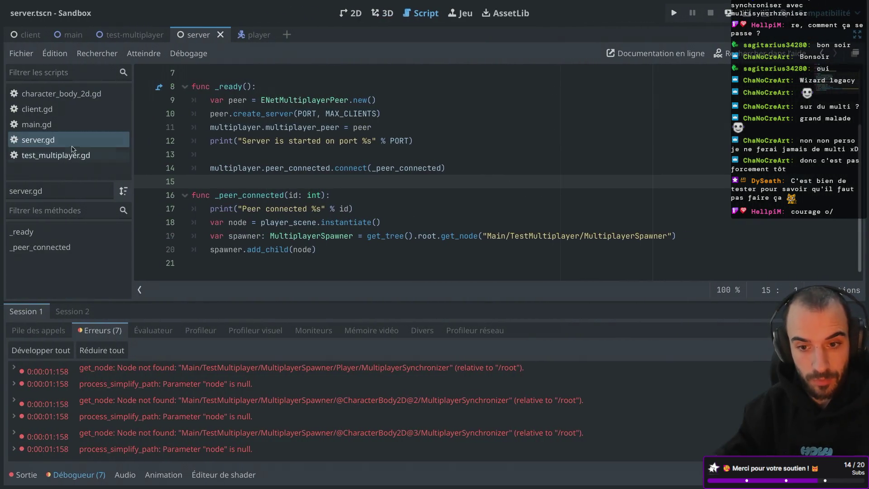
Review server.gd's peer setup and the _peer_connected callback on line 14.
scroll(275, 154, up, 2)
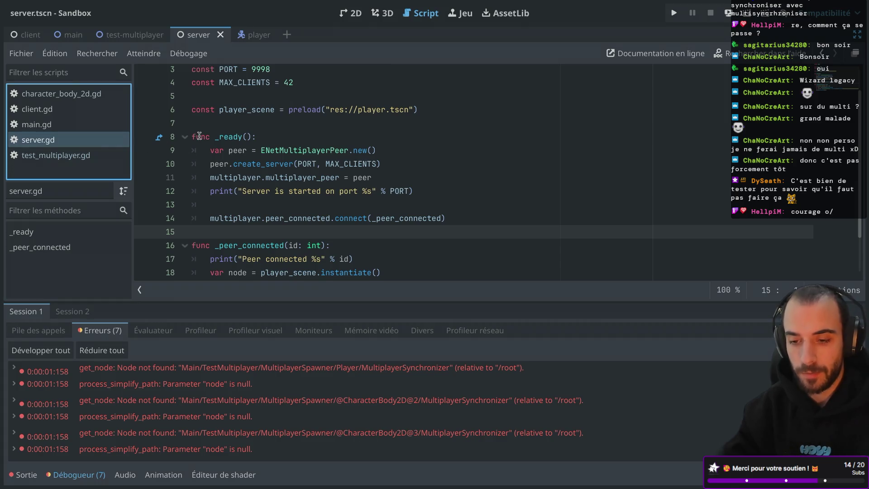
scroll(274, 173, down, 1)
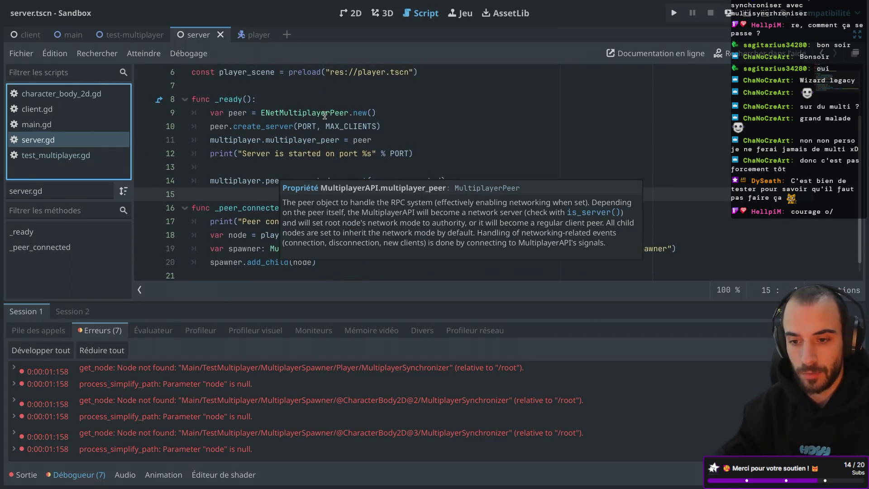
click(325, 113)
click(292, 154)
click(311, 127)
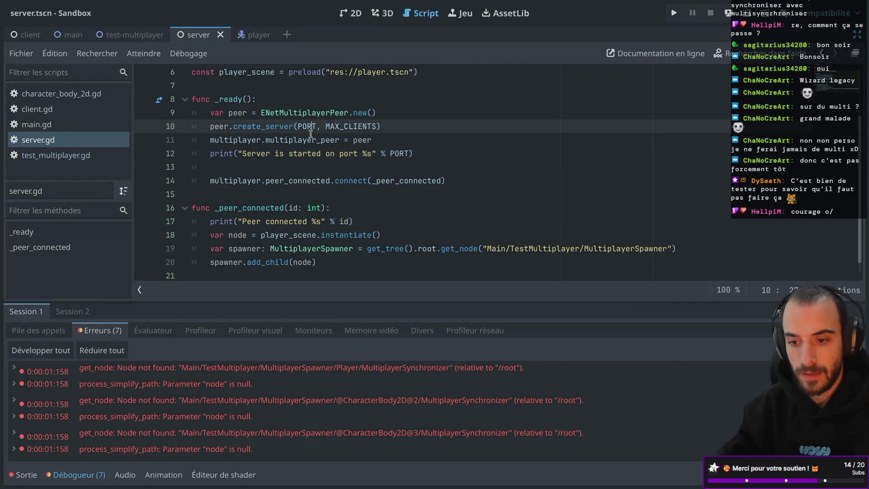
double_click(297, 180)
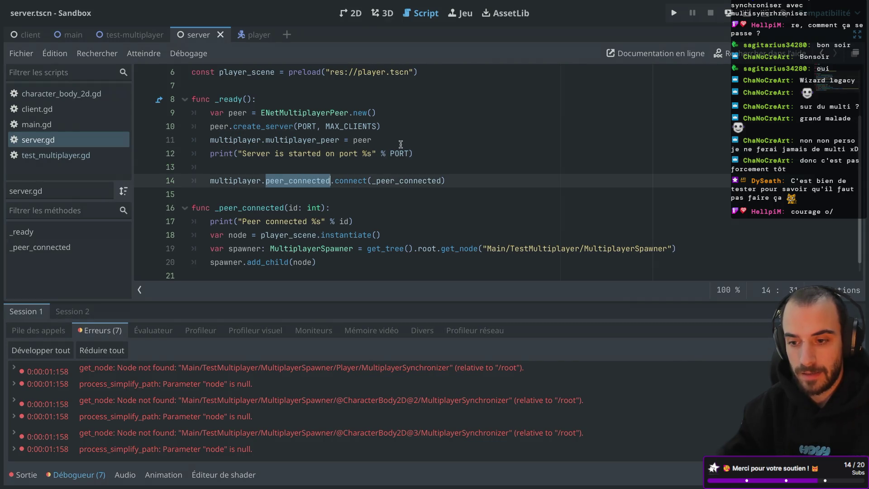
scroll(401, 144, down, 1)
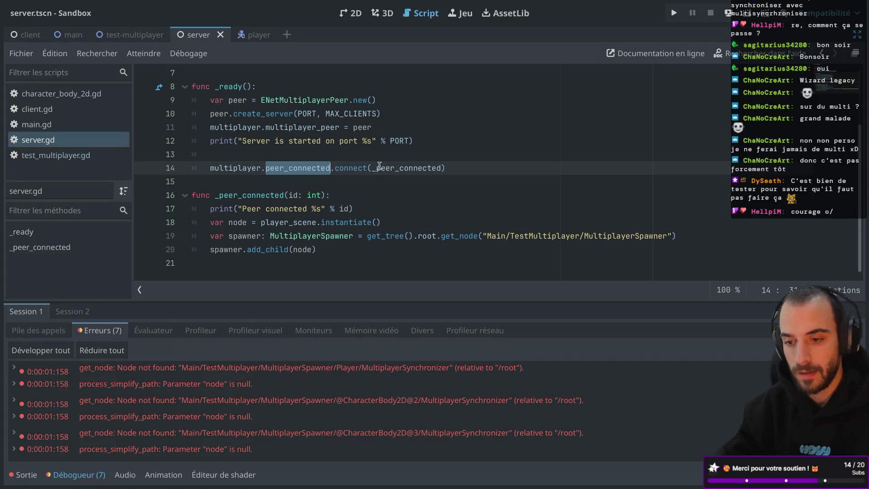
drag(374, 168, 443, 168)
Compare with the docs' peer_connected connect call and add_player function.
key(ctrl+Right)
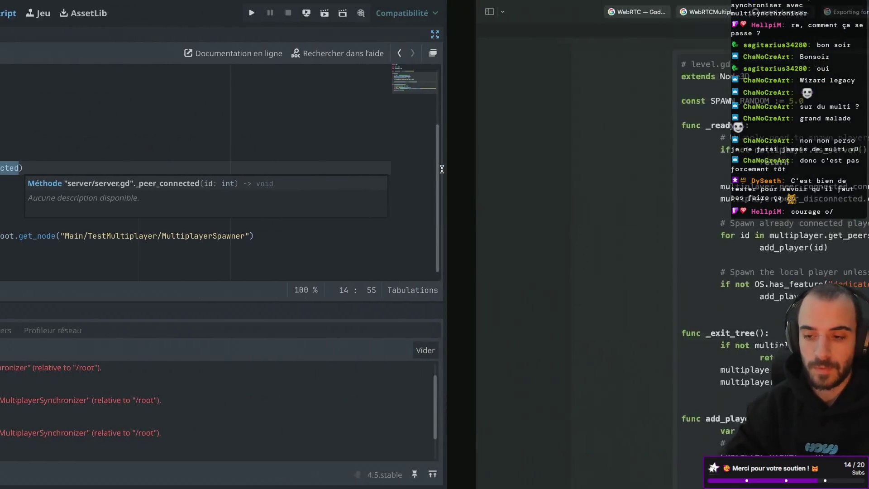
key(ctrl+Left)
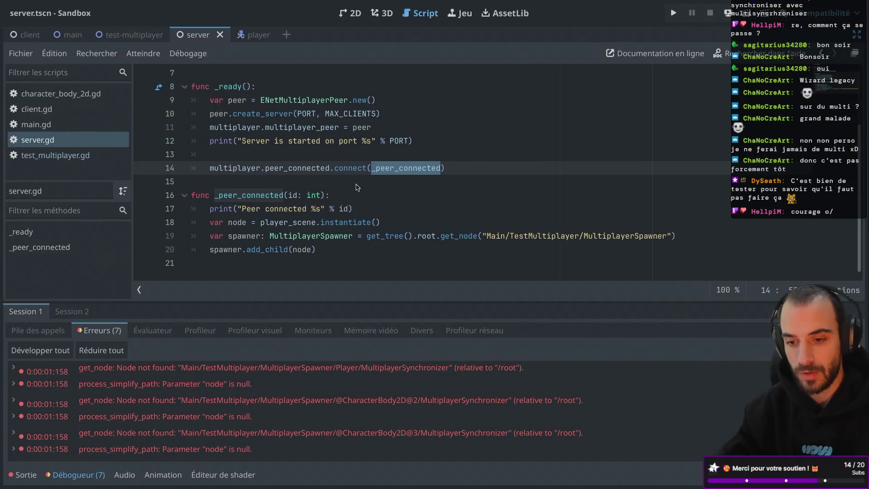
key(ctrl+Right)
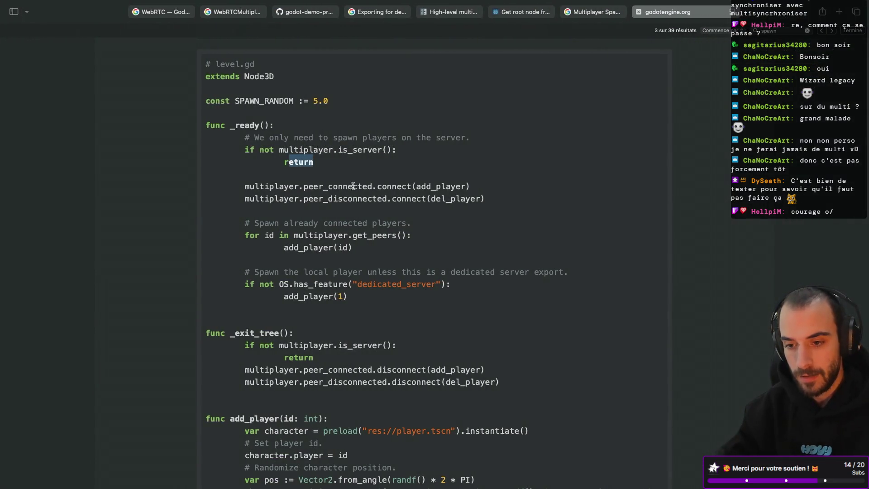
double_click(350, 186)
double_click(424, 186)
scroll(328, 289, down, 8)
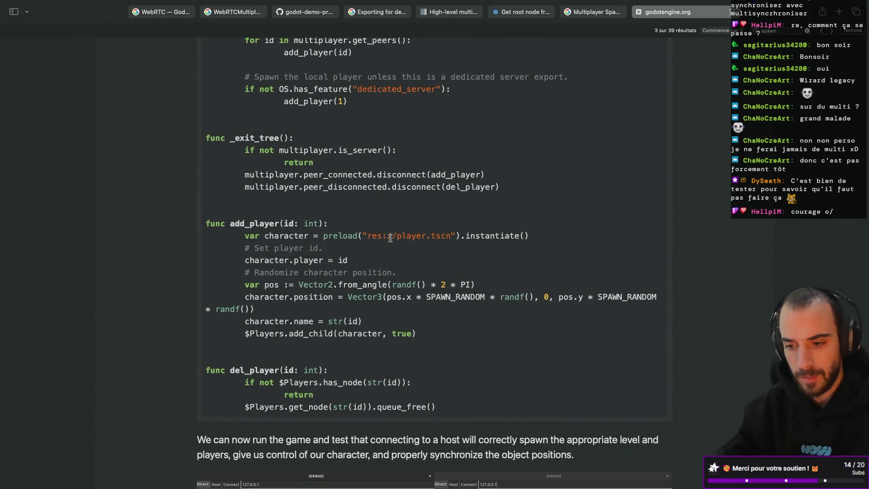
key(super+Tab)
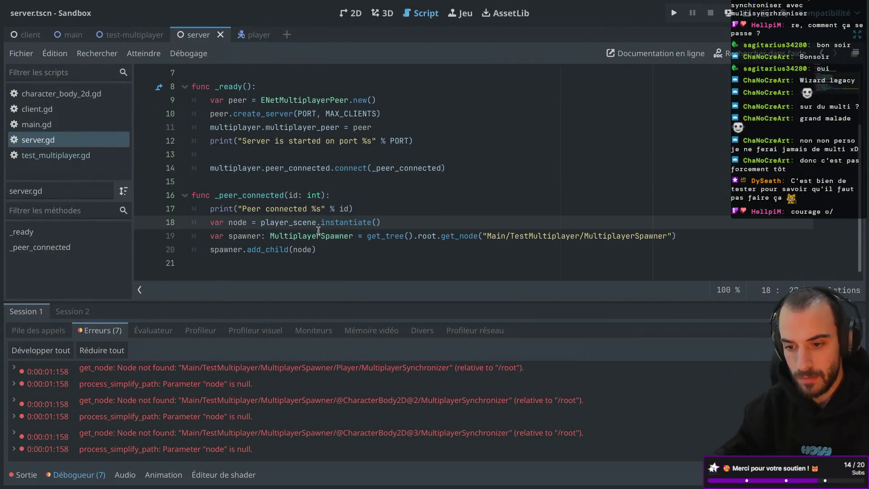
Check line 18's instantiate call against the docs, then add a new node.id = id line.
double_click(333, 225)
scroll(317, 203, up, 4)
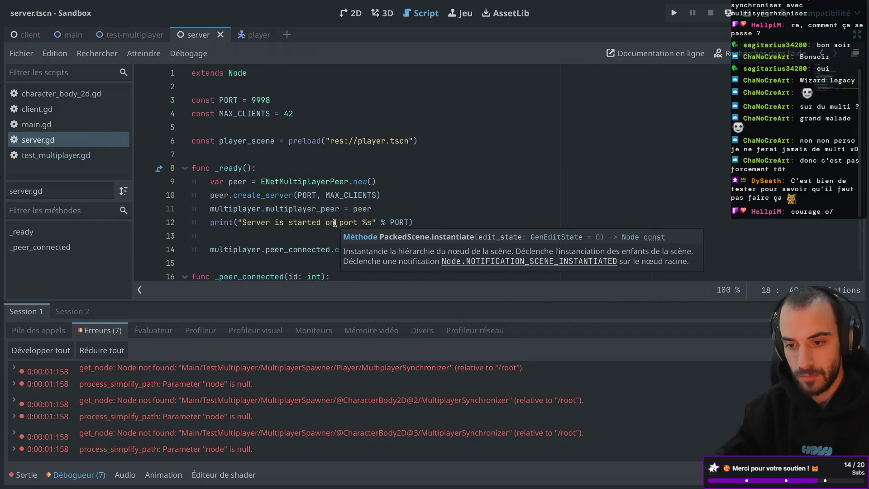
drag(287, 140, 421, 140)
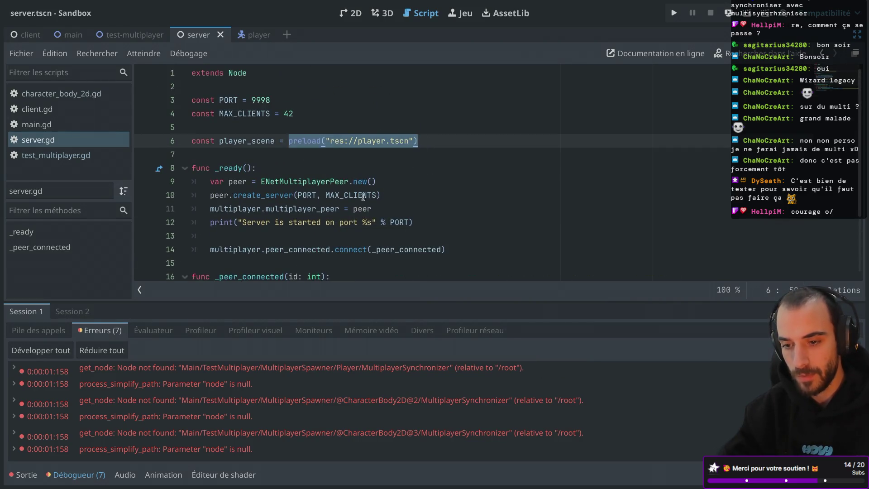
scroll(363, 197, down, 3)
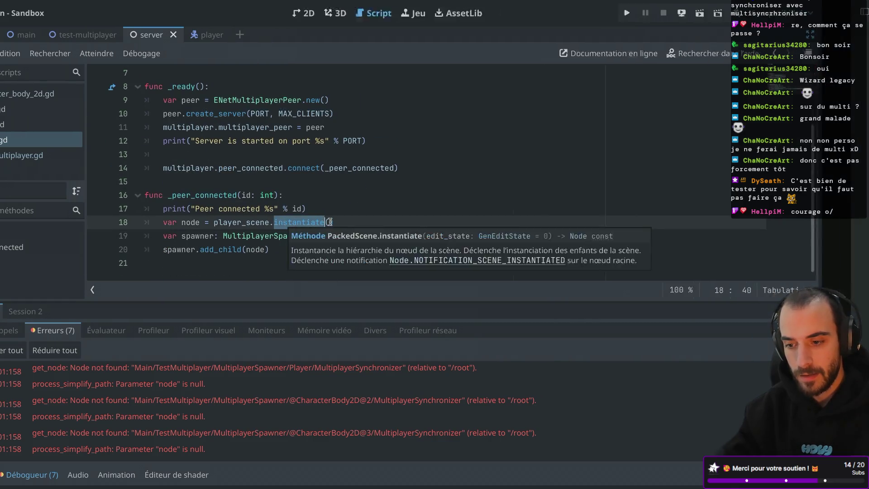
key(super+Tab)
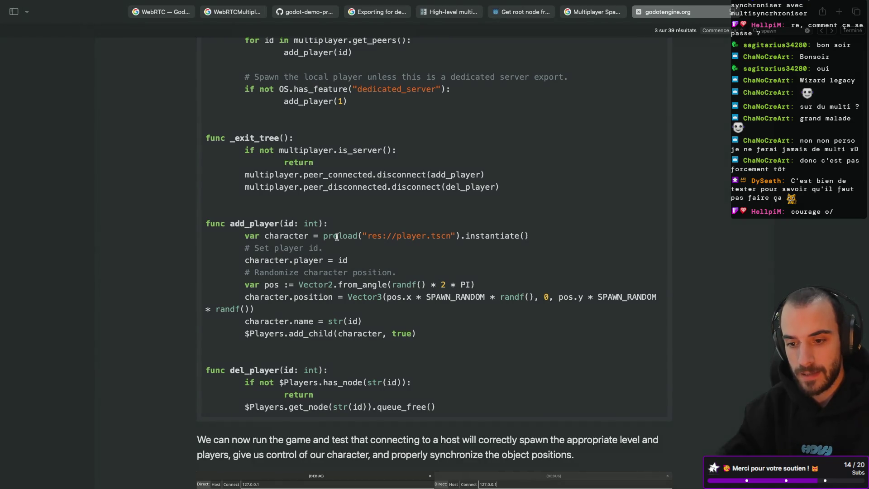
key(super+Tab)
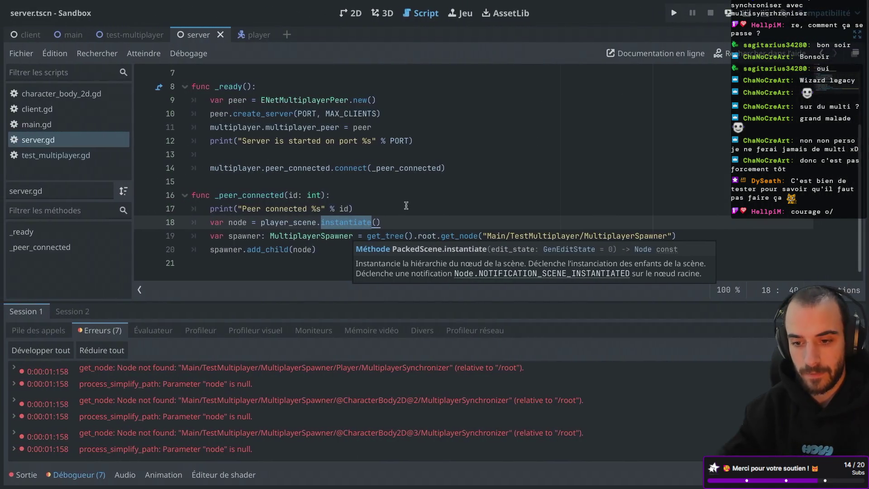
key(Return)
text(node)
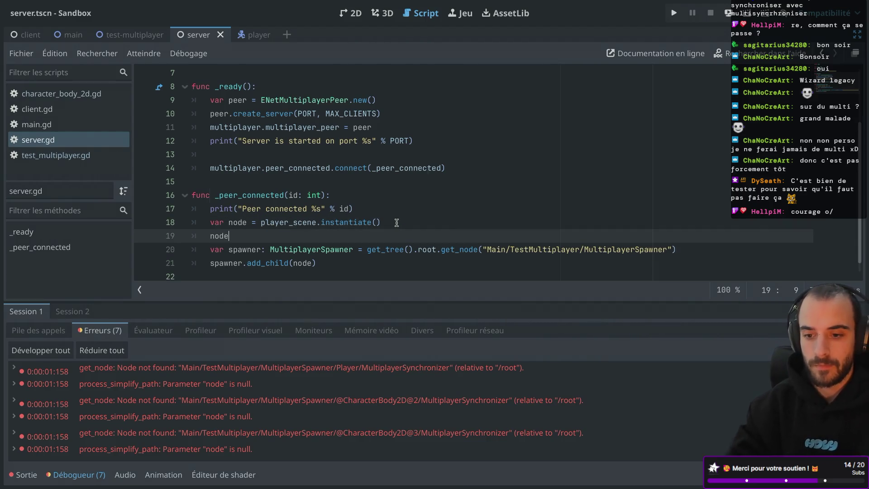
text(.id)
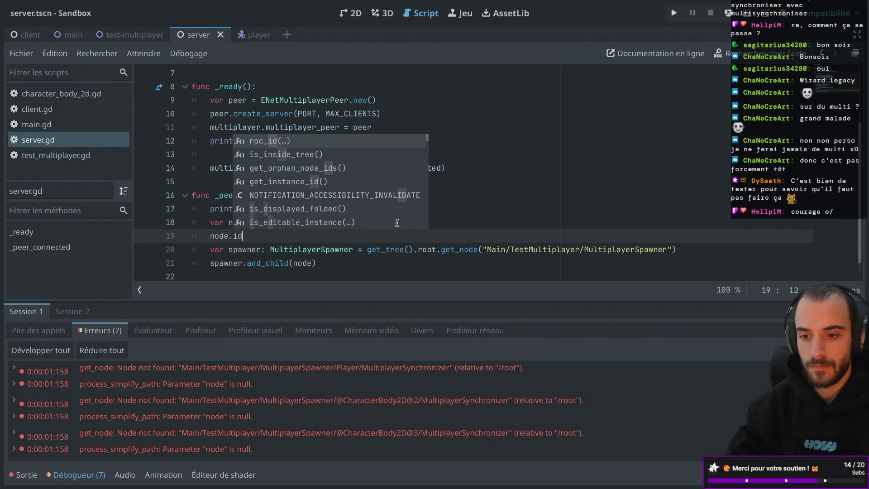
text( = id)
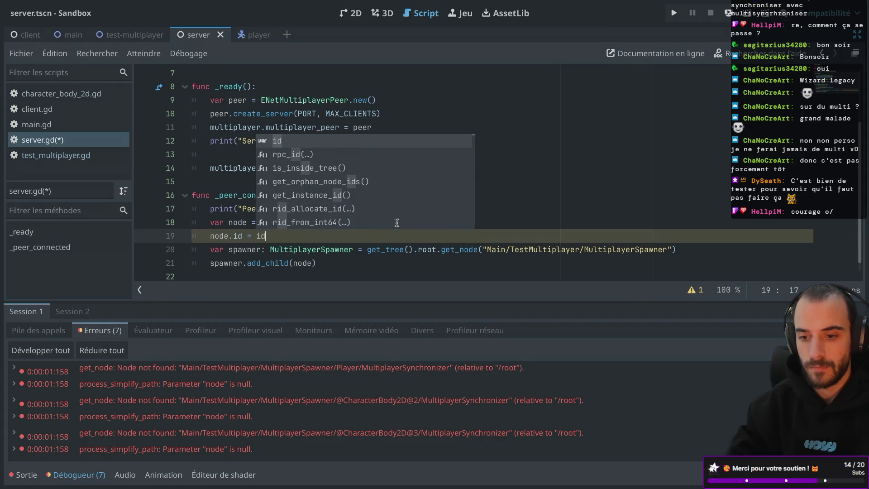
Save server.gd with node.id = id and compare it with the docs example.
key(Escape)
key(ctrl+s)
key(super+Tab)
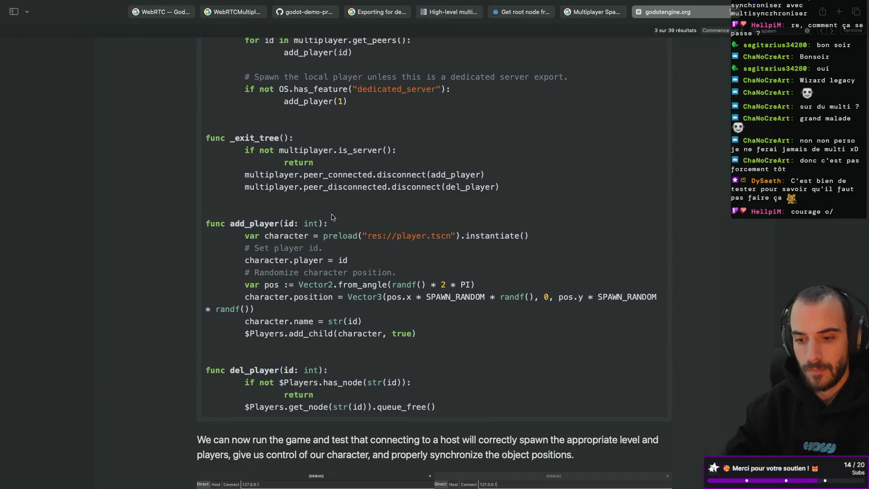
key(super+Tab)
Change node.id to node.player on line 19.
click(242, 235)
key(BackSpace)
key(BackSpace)
text(player)
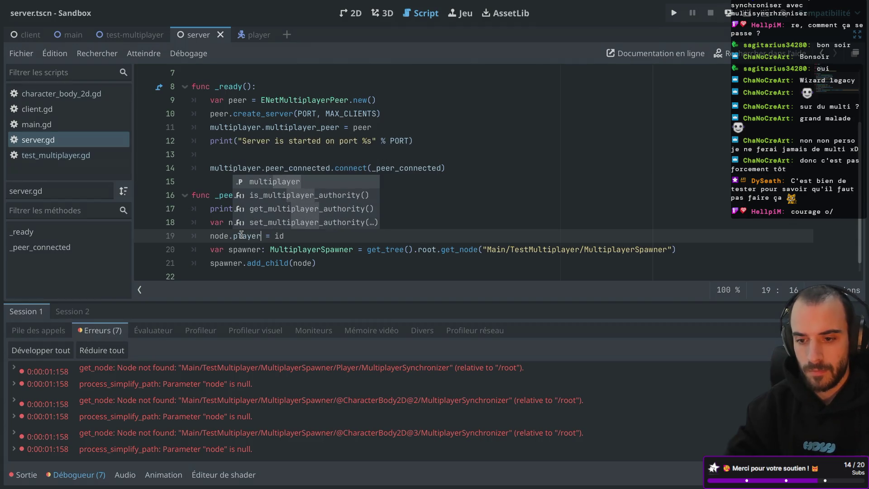
key(super+Tab)
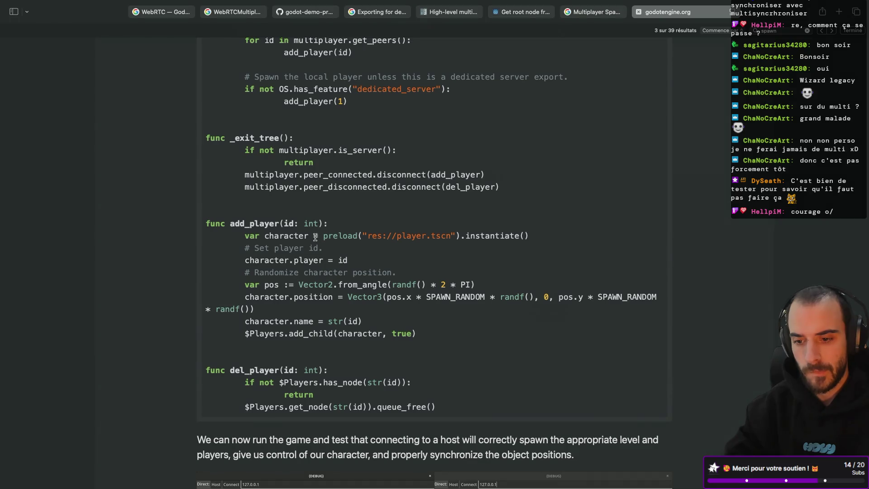
Note the true argument in the docs' add_child call.
scroll(316, 237, down, 2)
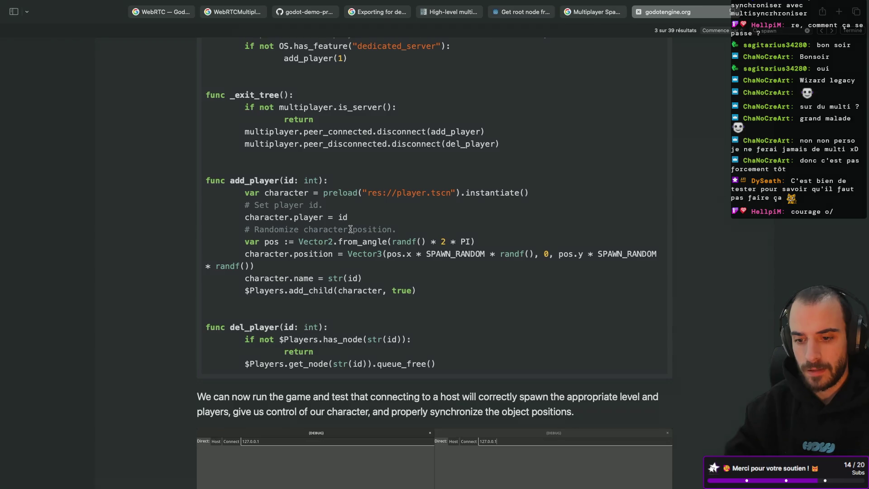
double_click(321, 290)
drag(392, 291, 412, 290)
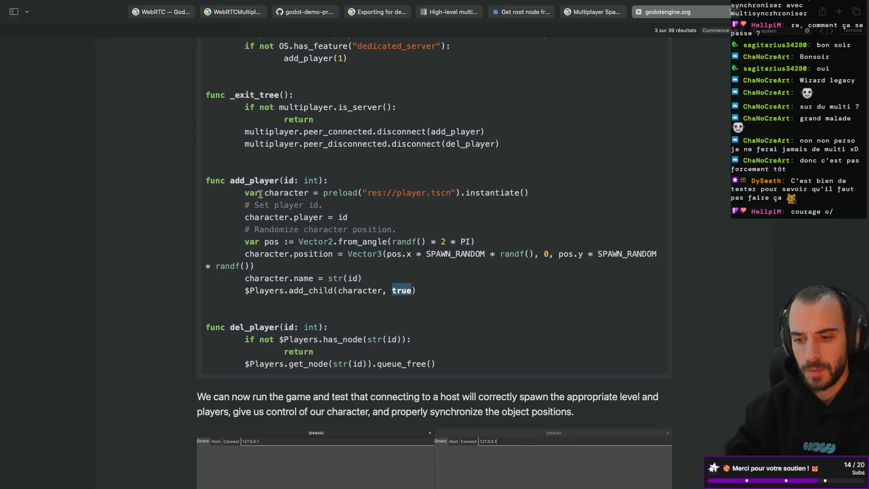
key(super+Tab)
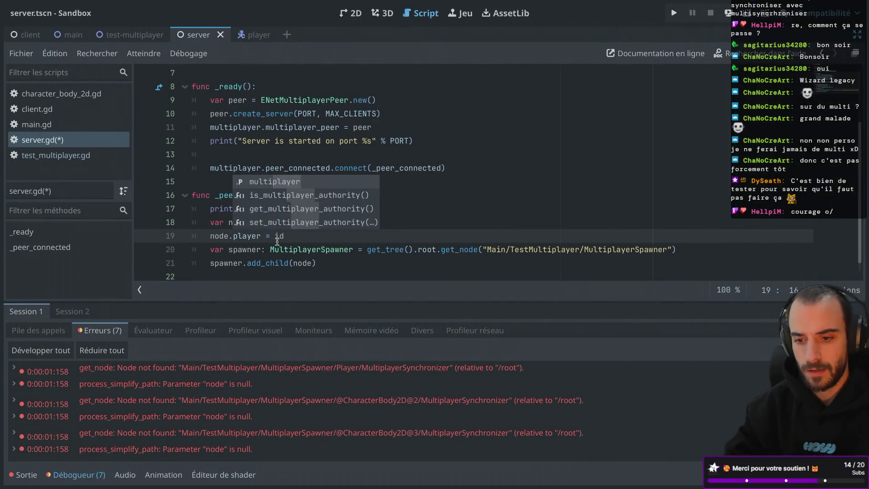
Read the add_child help, then make it spawner.add_child(node, true) and save.
click(267, 262)
ctrl+click(267, 262)
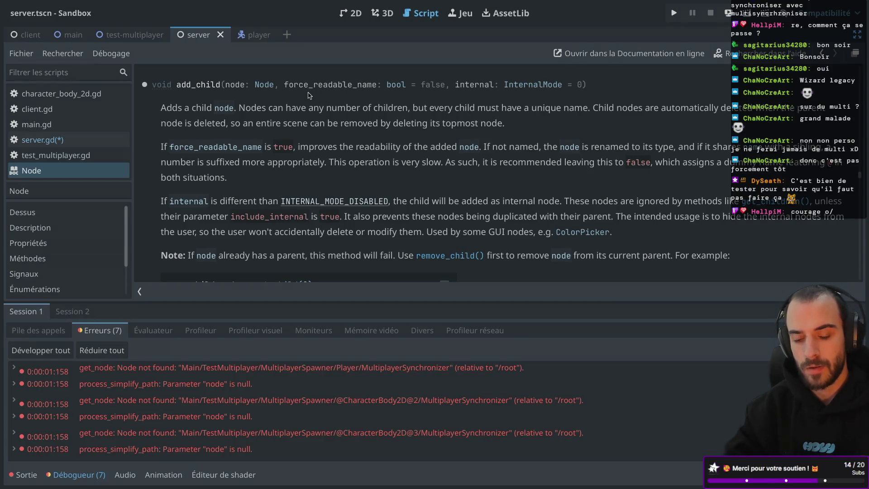
key(ctrl+w)
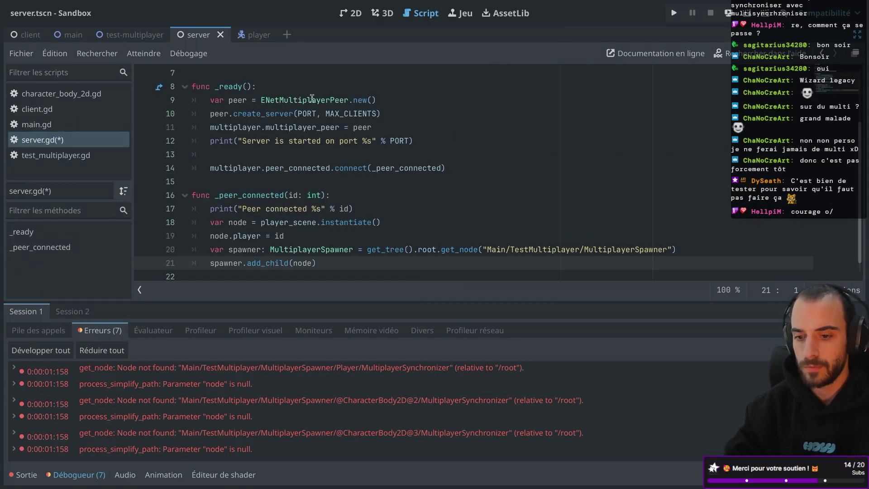
text(, true)
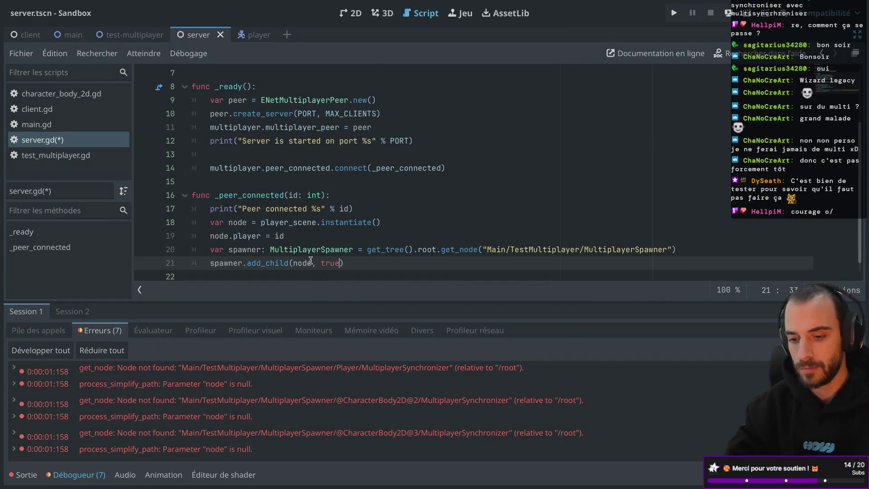
click(387, 204)
key(ctrl+s)
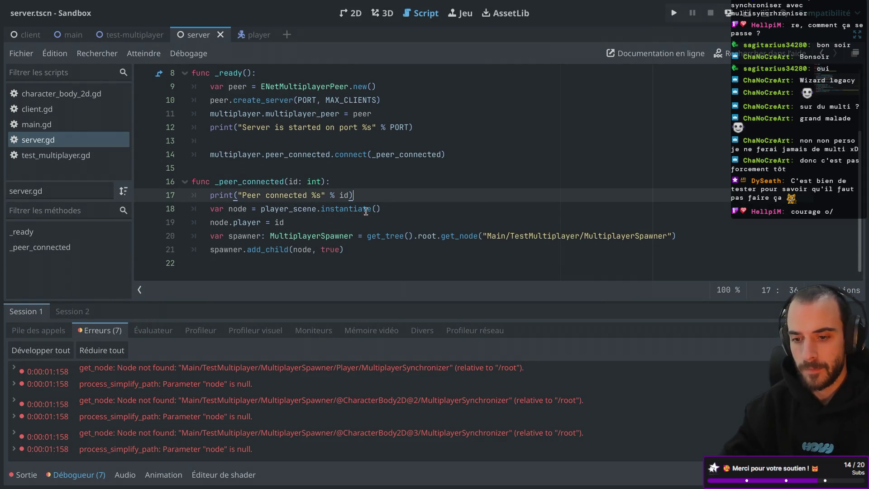
Review _peer_connected and the Main/TestMultiplayer/MultiplayerSpawner get_node path.
double_click(292, 181)
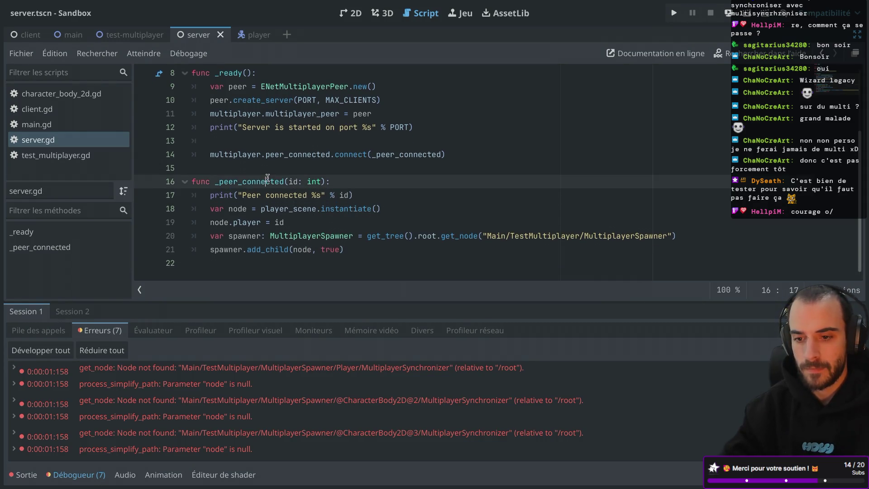
double_click(498, 235)
double_click(529, 235)
double_click(589, 235)
click(572, 205)
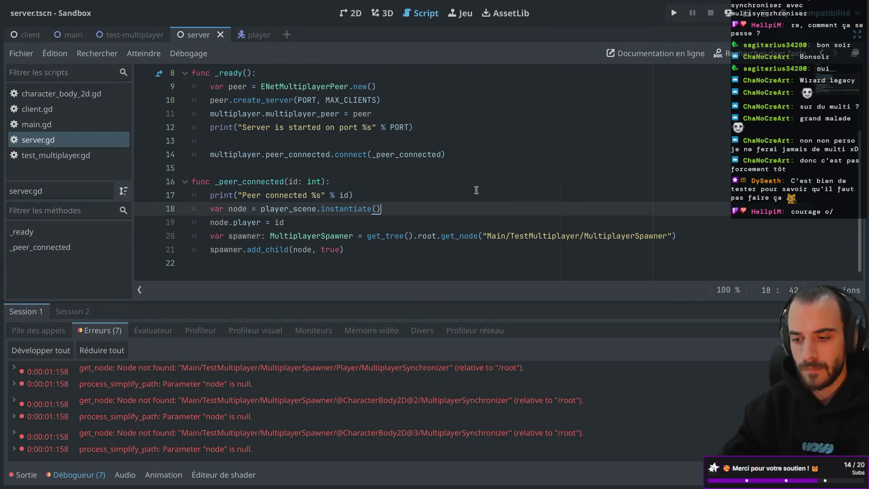
key(alt+Tab)
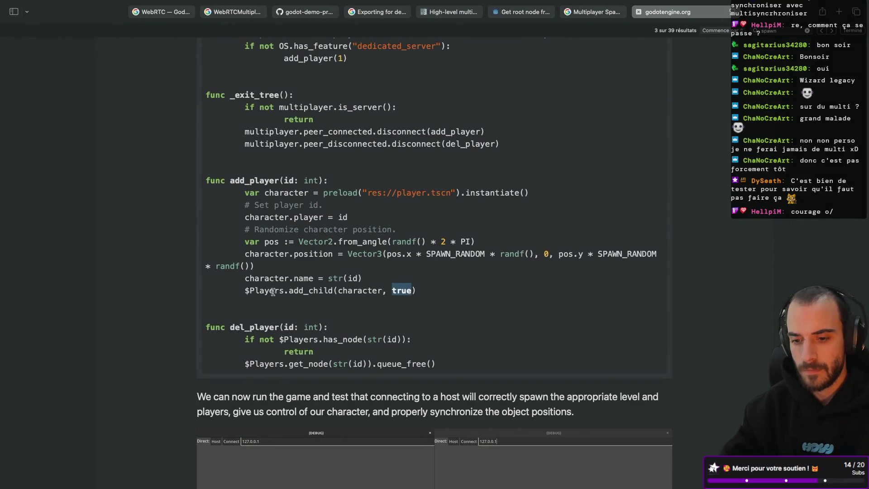
double_click(273, 292)
click(256, 293)
drag(246, 290, 284, 291)
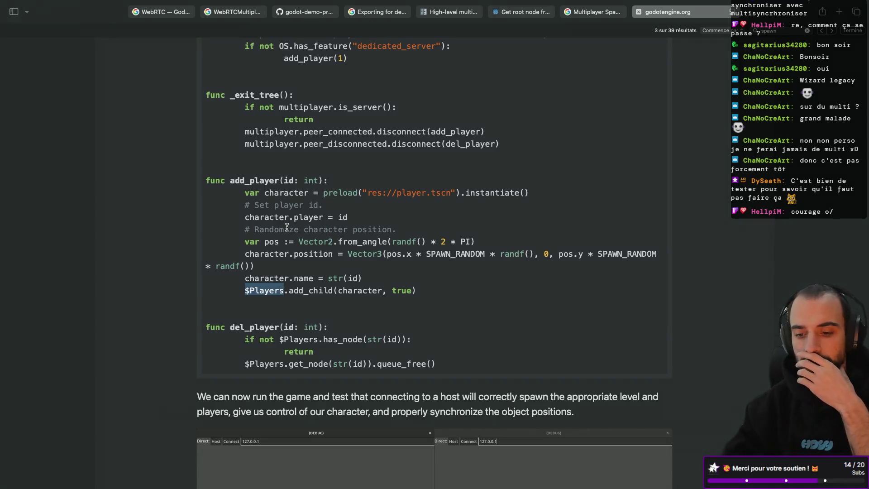
key(alt+Tab)
drag(367, 236, 685, 234)
click(590, 228)
key(alt+Tab)
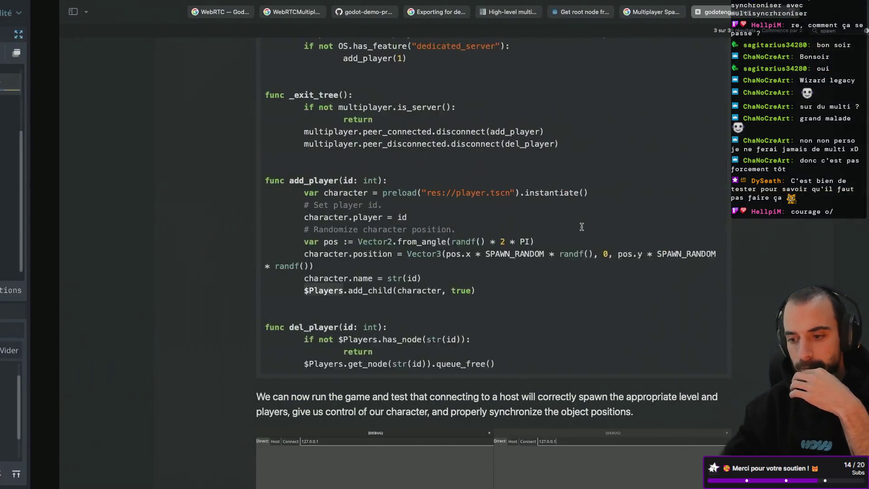
scroll(582, 227, up, 10)
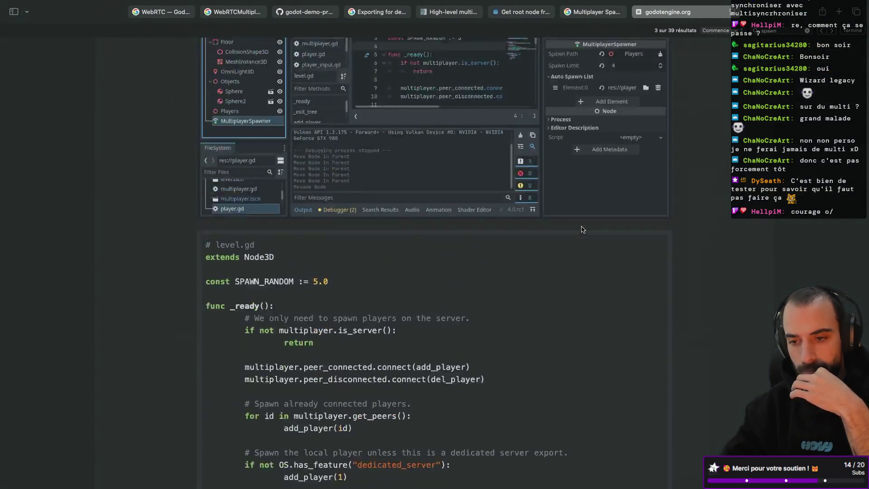
scroll(581, 229, up, 3)
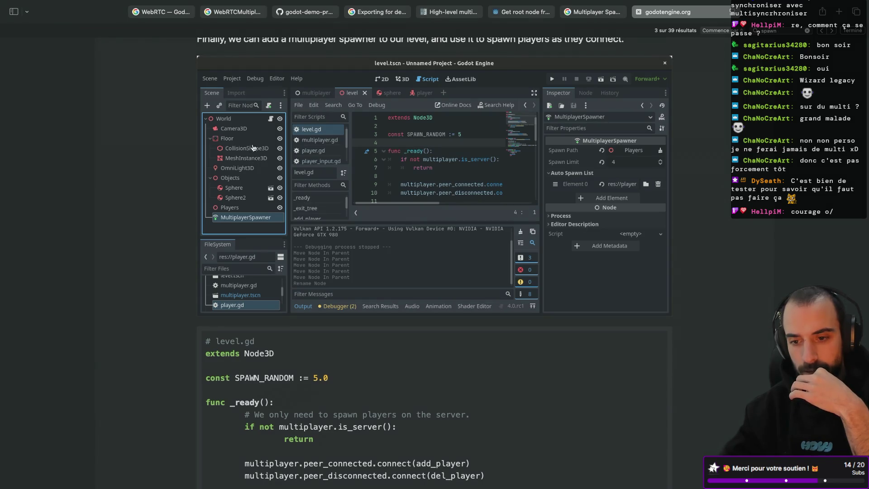
scroll(254, 150, up, 12)
scroll(261, 177, up, 20)
scroll(260, 177, down, 5)
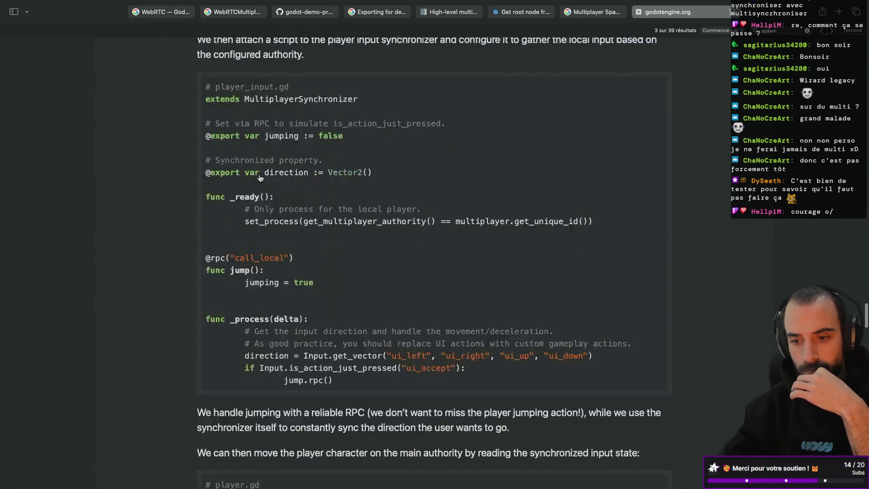
scroll(261, 178, down, 15)
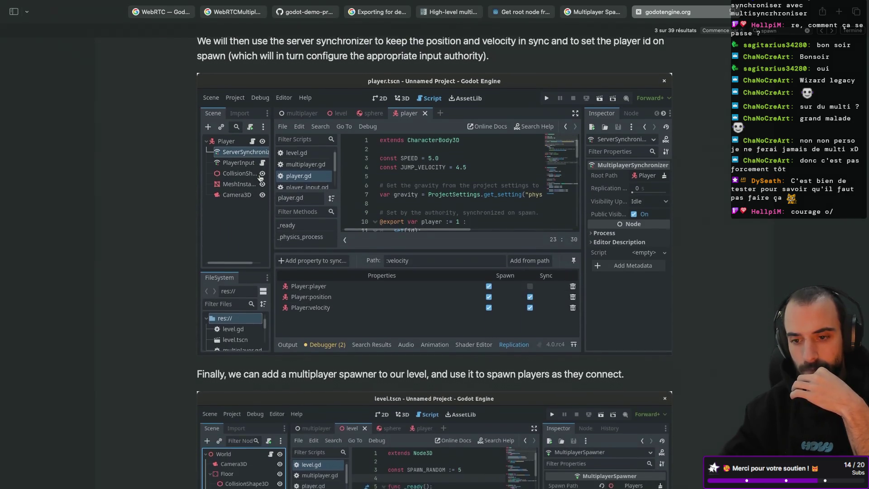
scroll(261, 178, down, 18)
scroll(260, 178, up, 5)
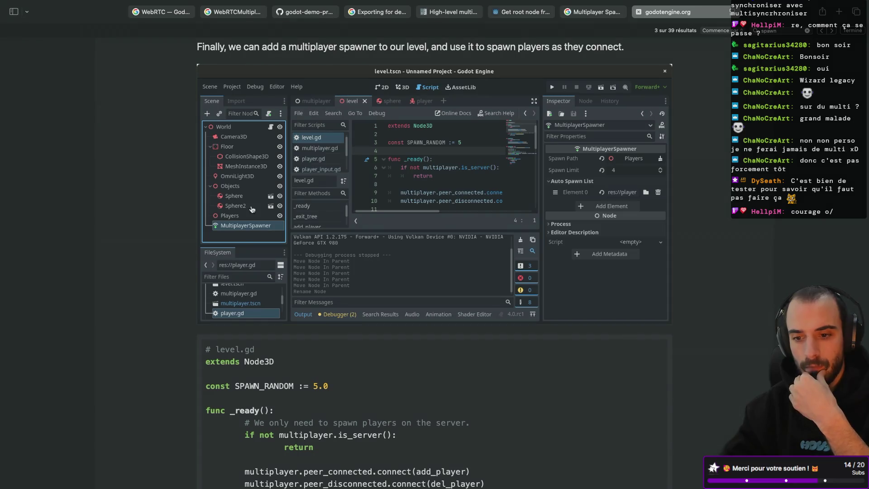
scroll(252, 227, down, 1)
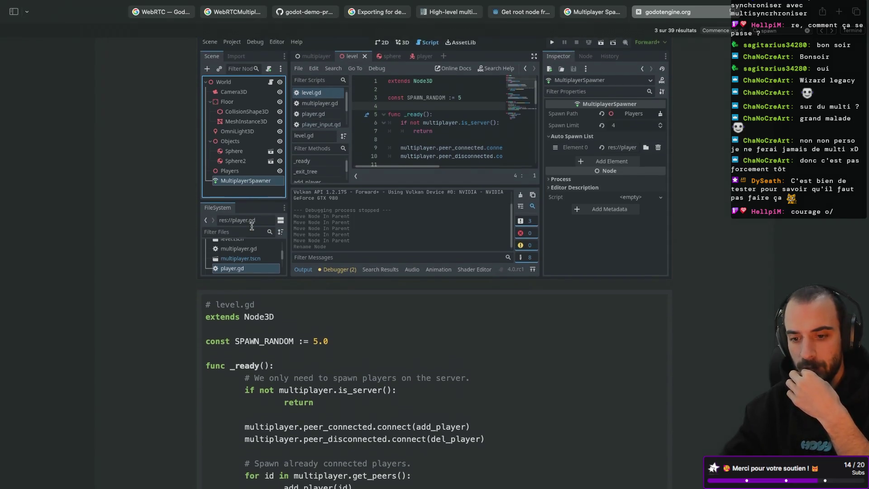
scroll(252, 226, up, 4)
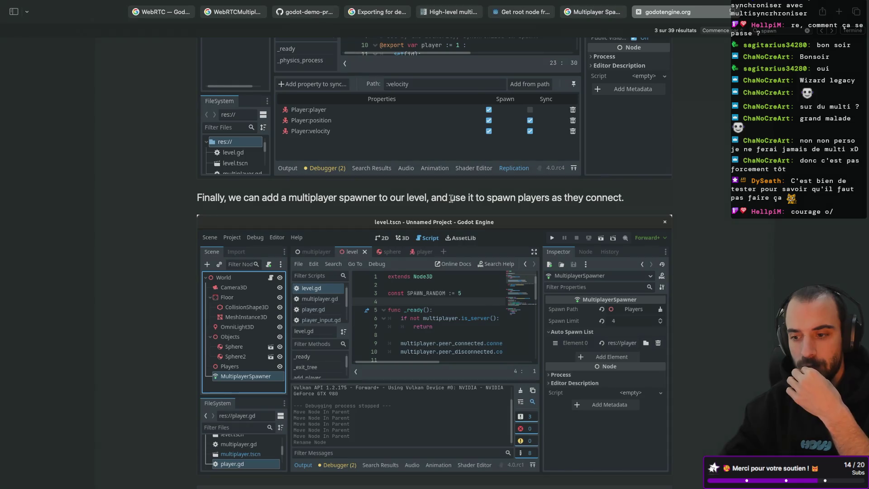
scroll(539, 228, down, 10)
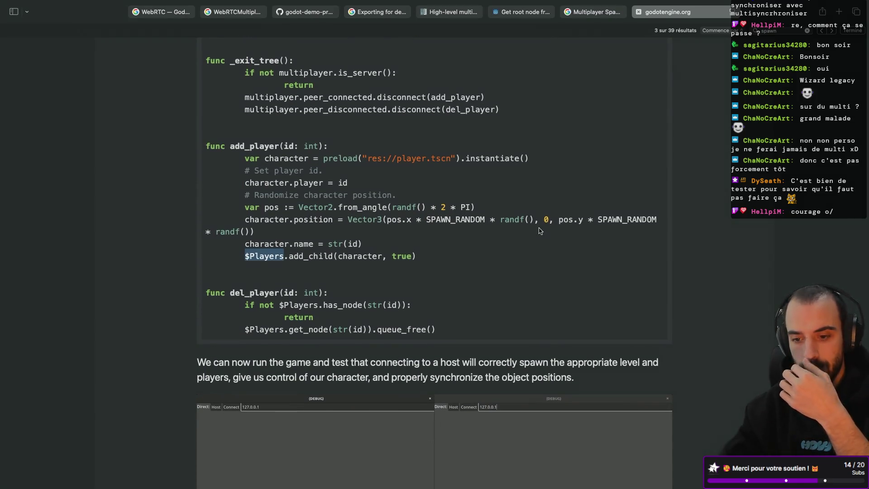
scroll(540, 230, down, 3)
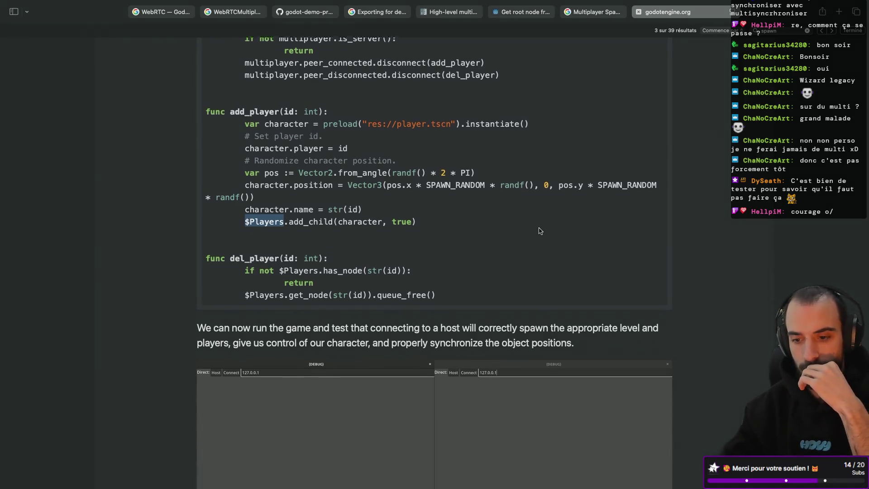
scroll(539, 231, down, 9)
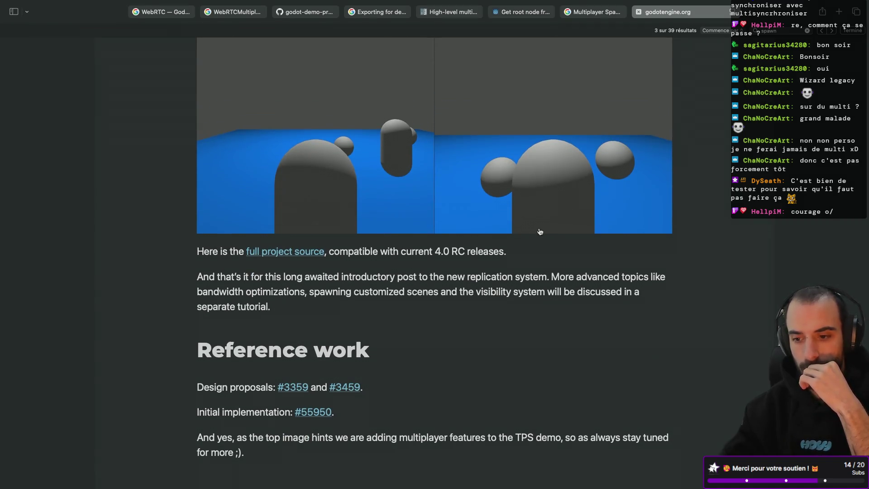
key(ctrl+Left)
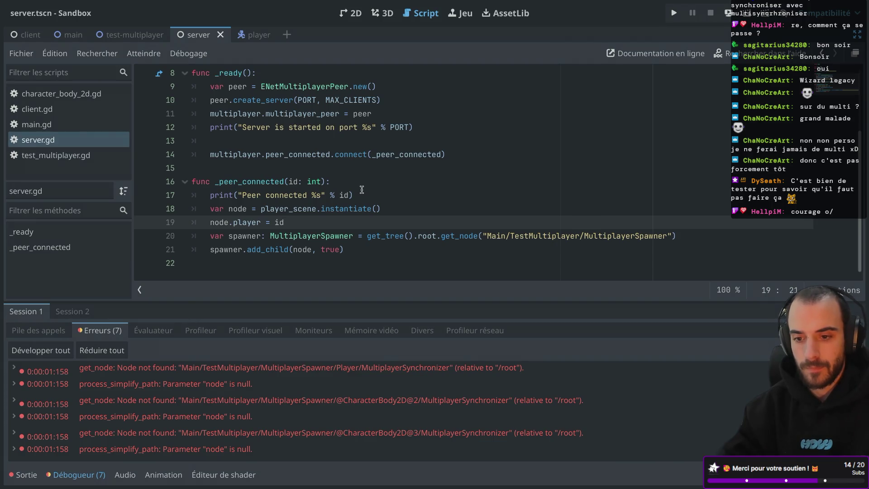
double_click(247, 222)
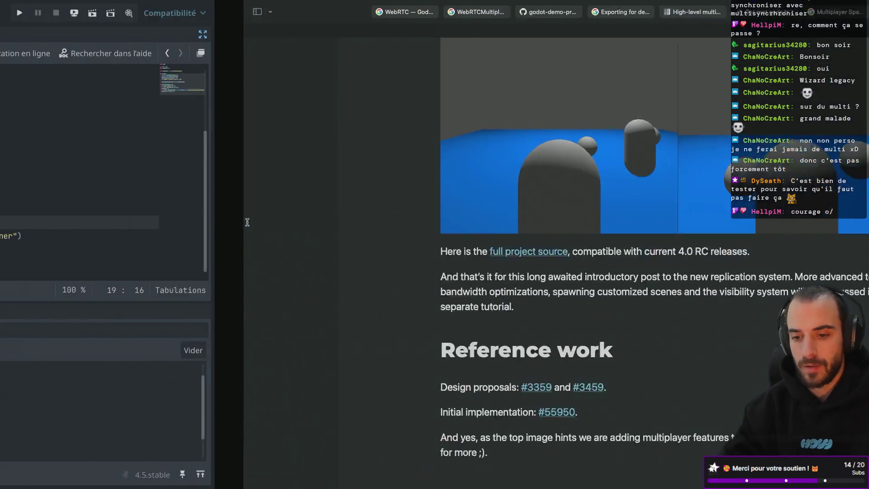
key(ctrl+Right)
key(ctrl+Left)
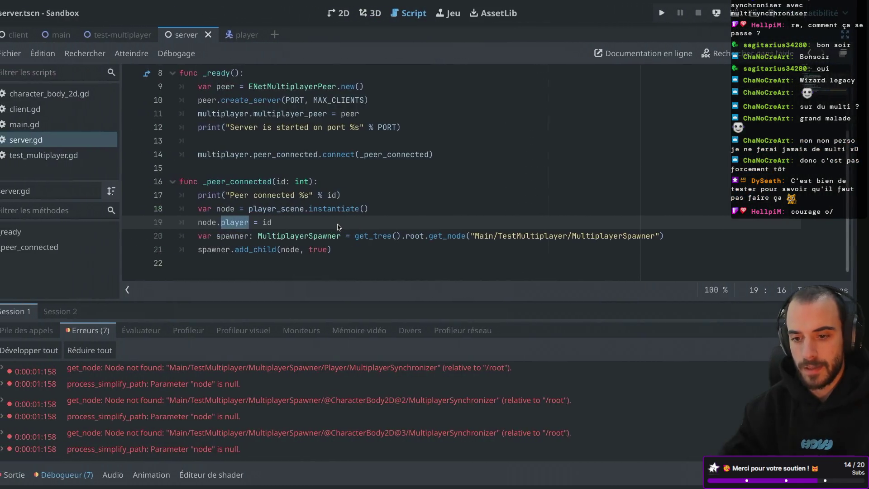
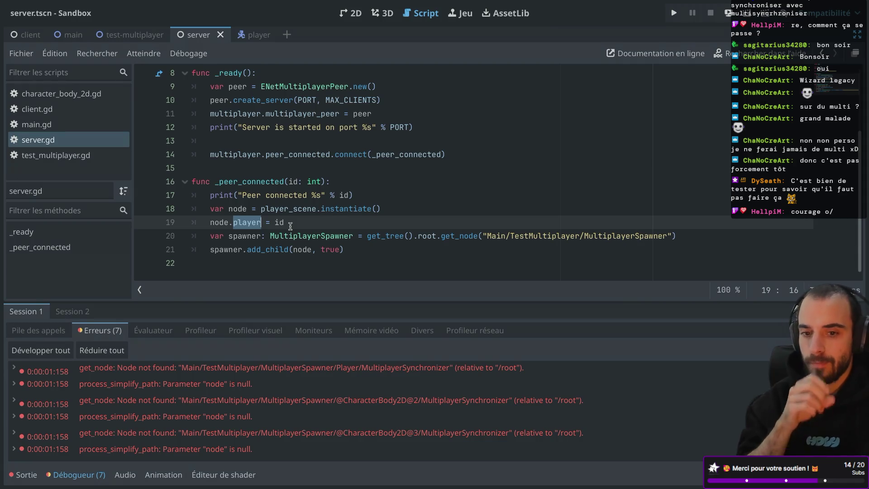
In the test-multiplayer scene, change the MultiplayerSpawner's Spawn Limit from 0 to 8.
click(121, 37)
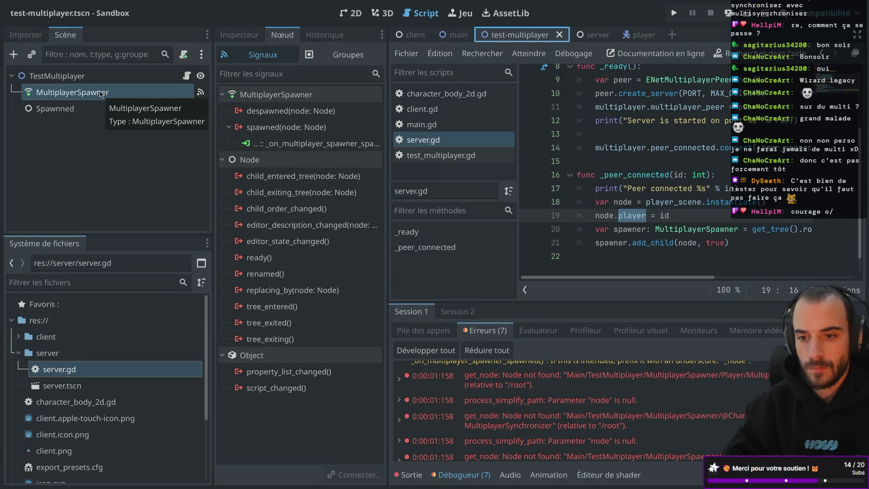
click(101, 92)
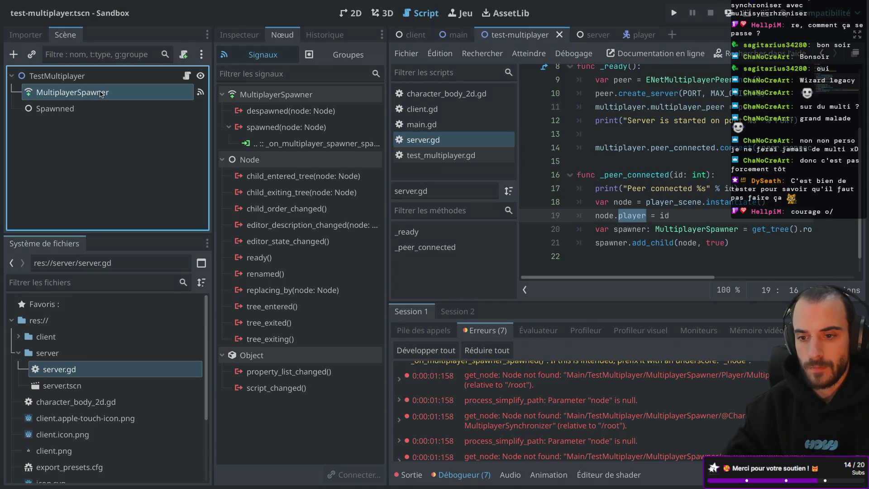
click(241, 39)
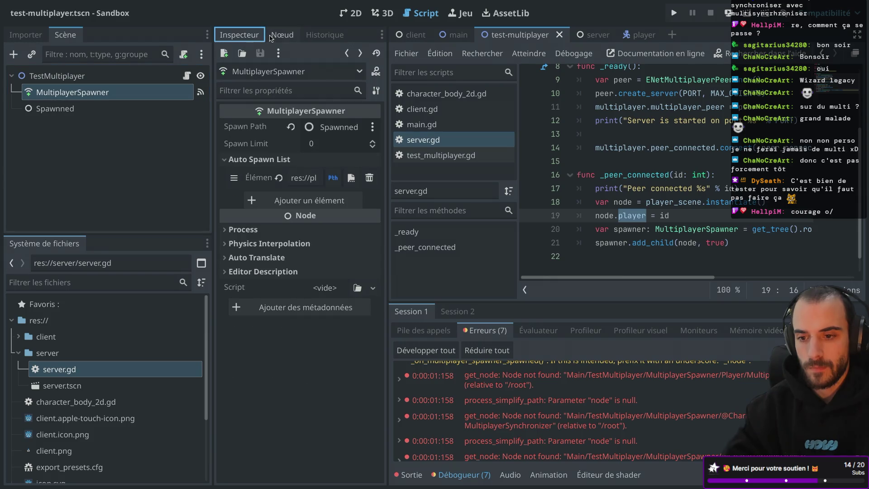
click(332, 146)
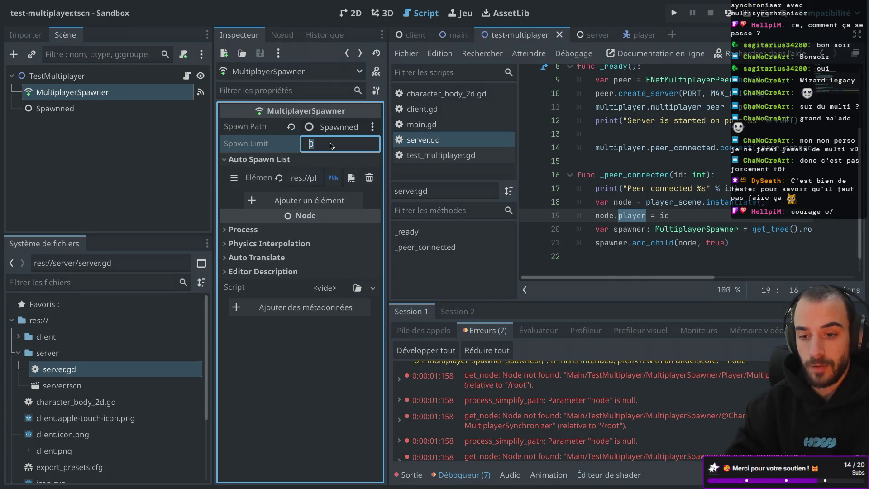
mouse_move(265, 143)
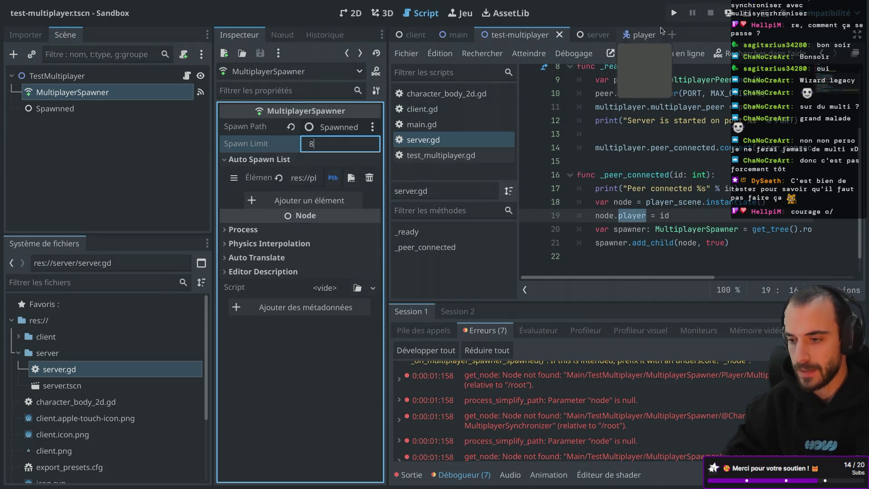
Set the client export preset's bundle identifier to 'test'.
click(89, 5)
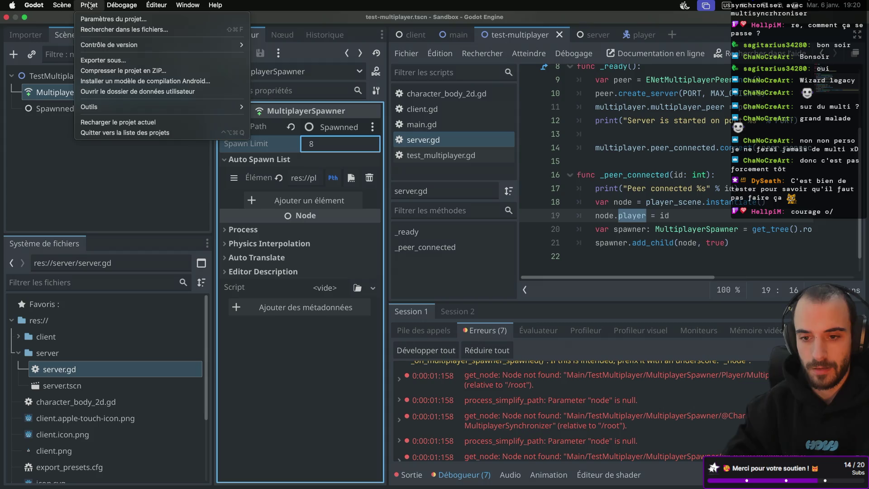
click(130, 58)
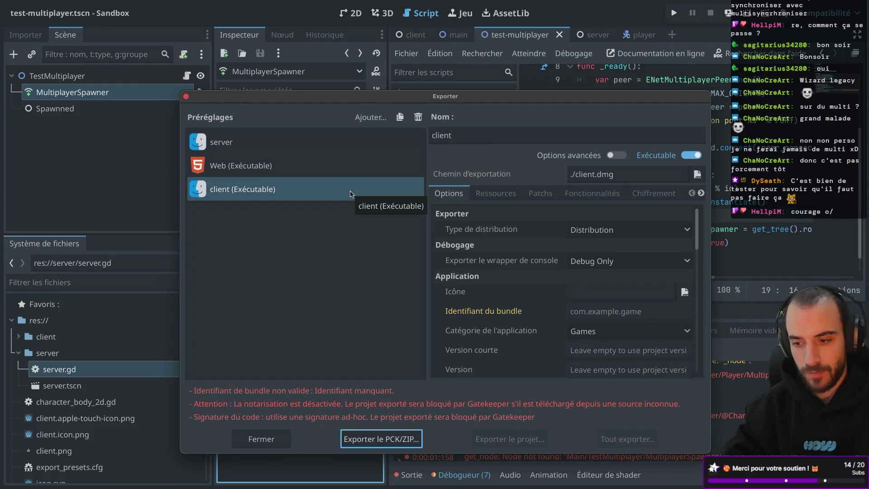
scroll(526, 292, down, 3)
scroll(527, 295, up, 3)
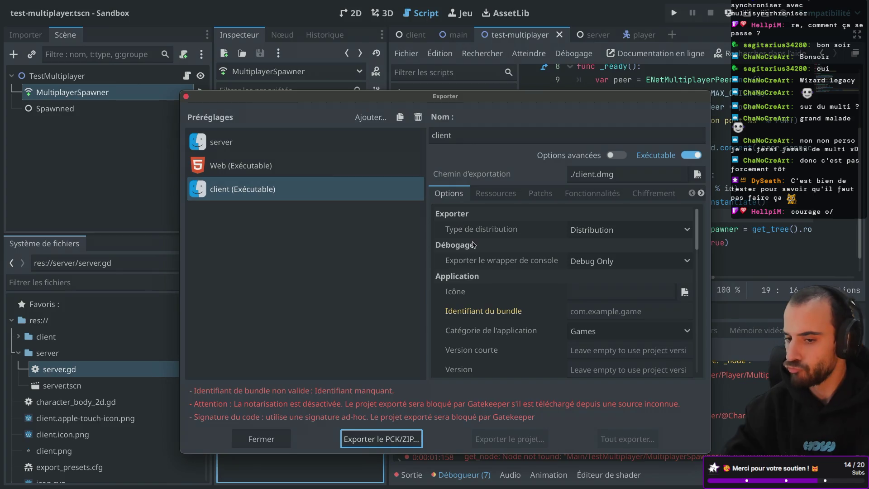
click(593, 315)
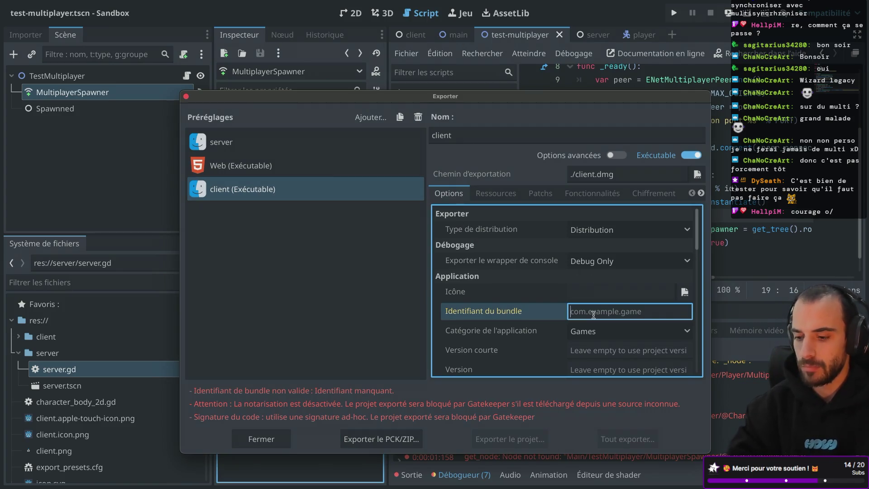
text(test)
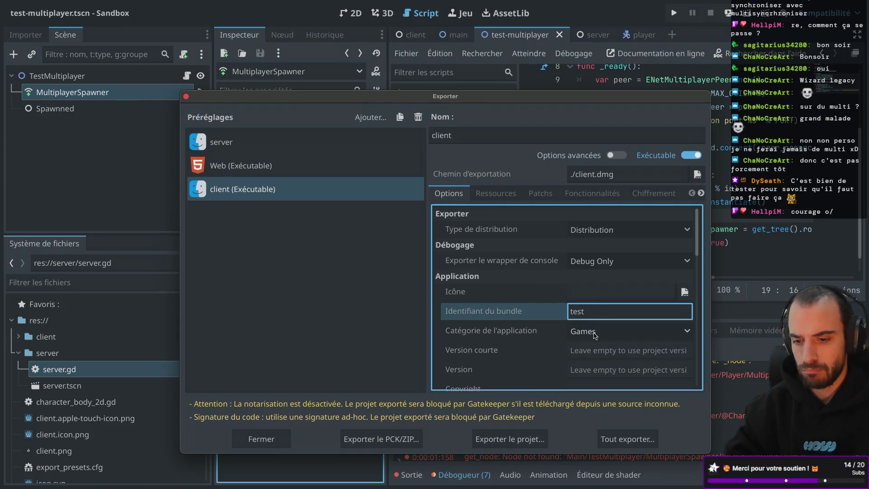
Export the client preset as client.dmg, replacing the existing file.
click(520, 440)
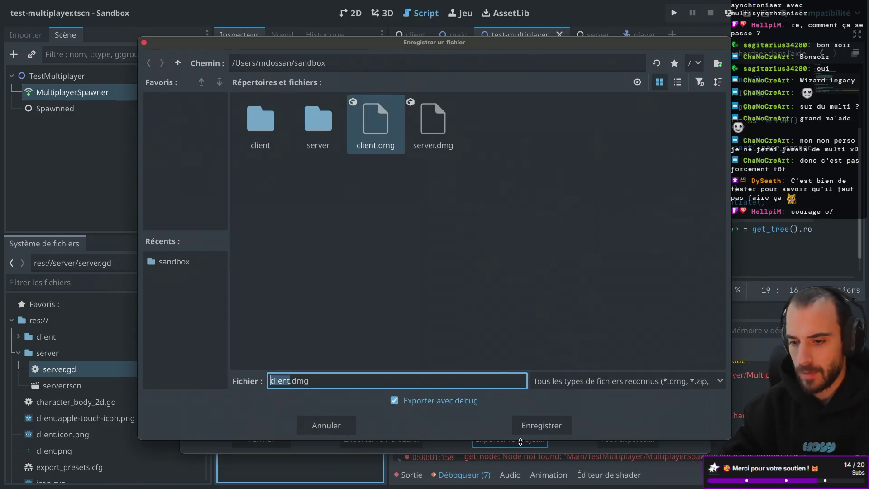
click(542, 425)
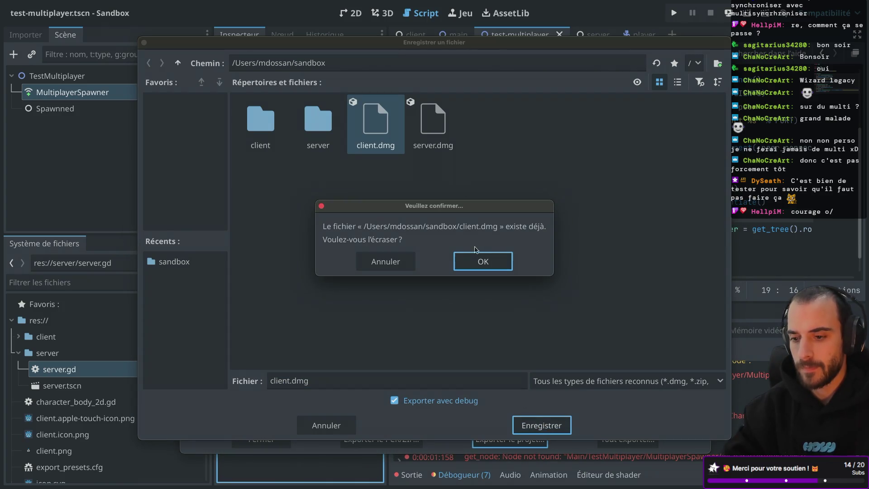
click(476, 256)
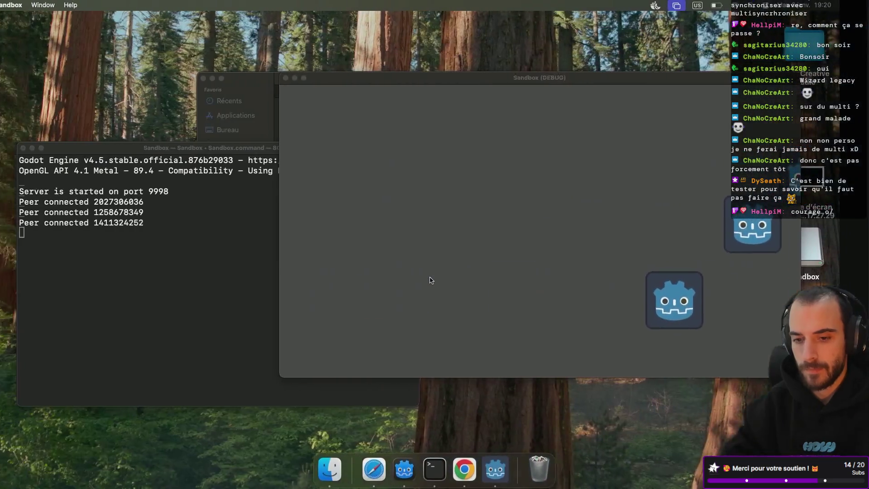
Stop the old exported server with Ctrl+C, close its terminal and the extra Sandbox tab.
click(248, 270)
key(ctrl+c)
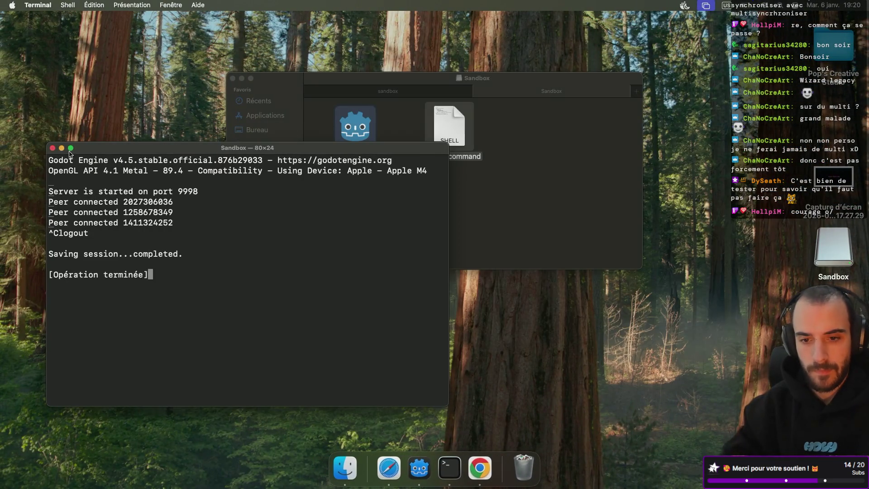
click(52, 148)
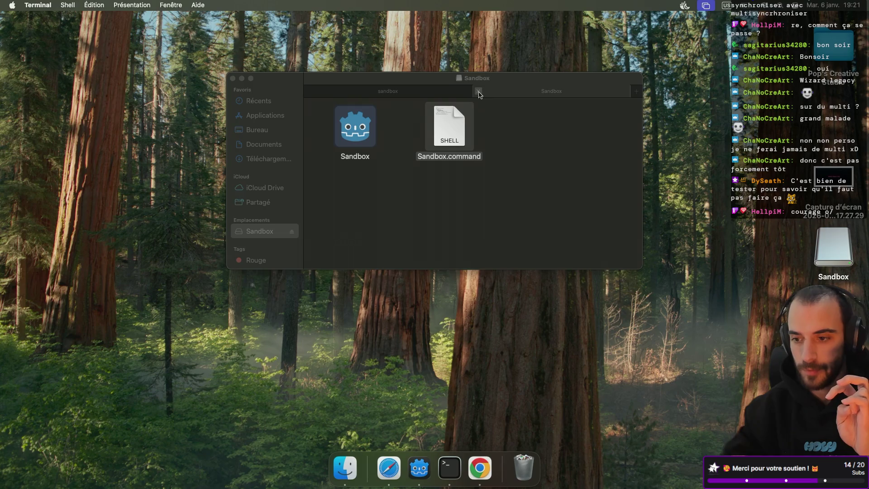
click(479, 92)
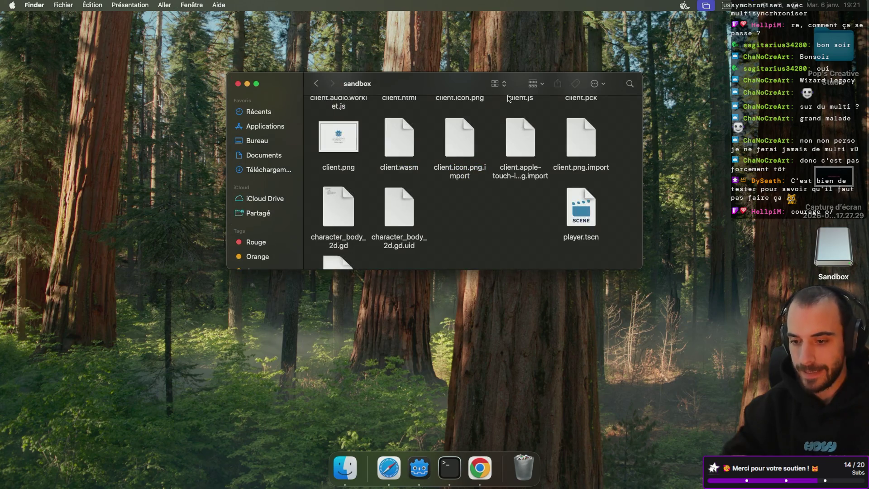
scroll(508, 98, down, 3)
key(ctrl+Right)
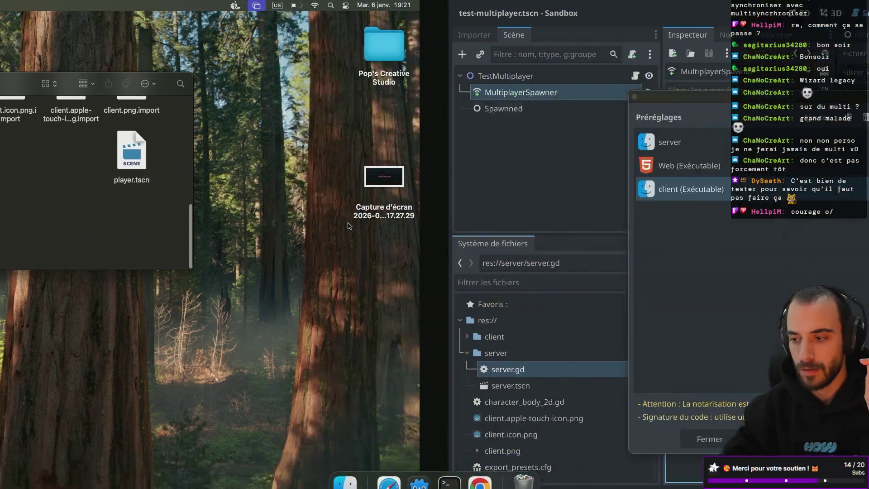
key(ctrl+Left)
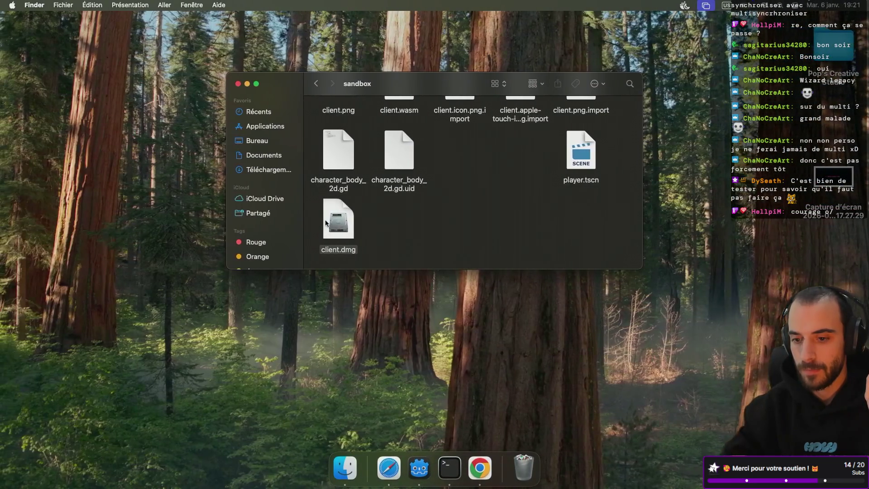
Mount the new client.dmg, launch Sandbox.command, and start the server on port 9998.
double_click(340, 225)
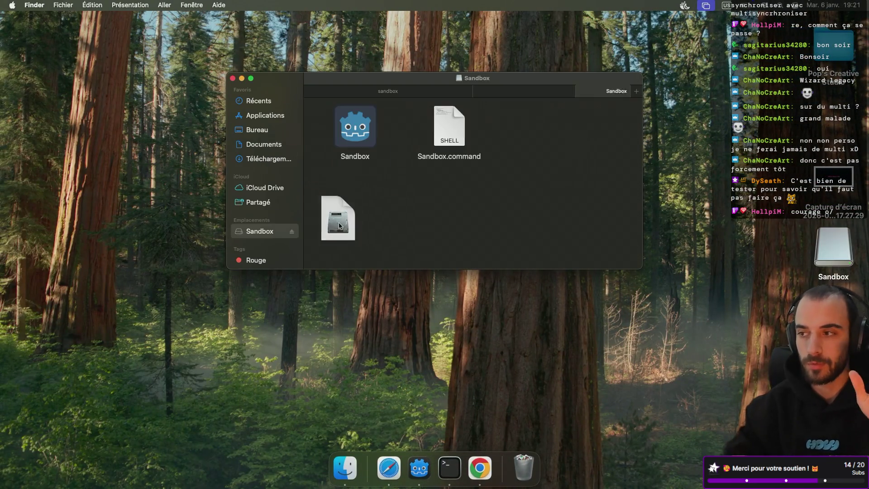
double_click(453, 126)
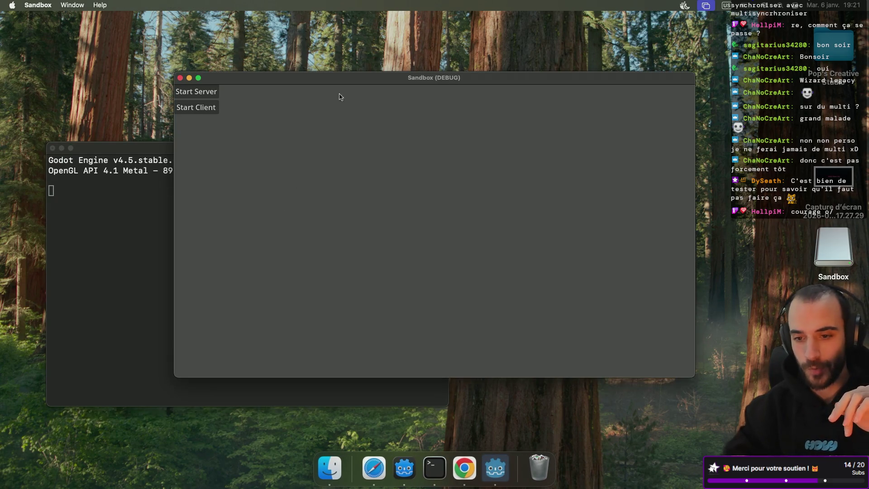
drag(320, 82, 376, 81)
click(253, 92)
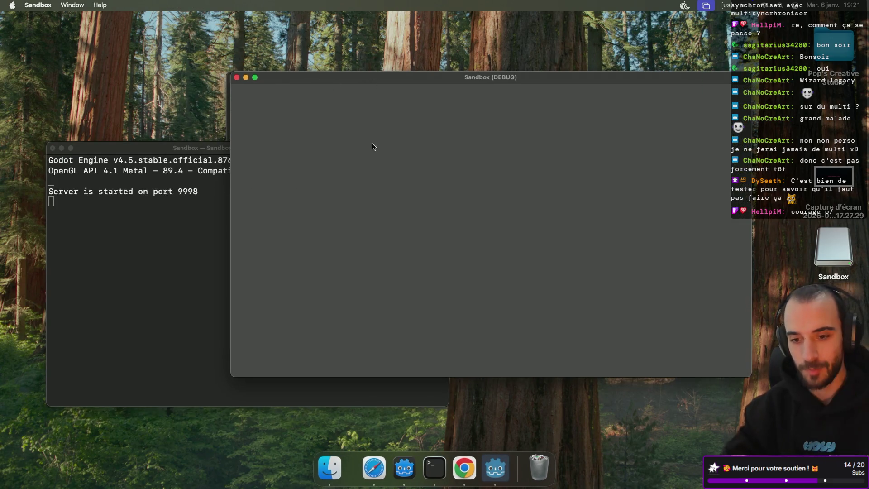
key(ctrl+Right)
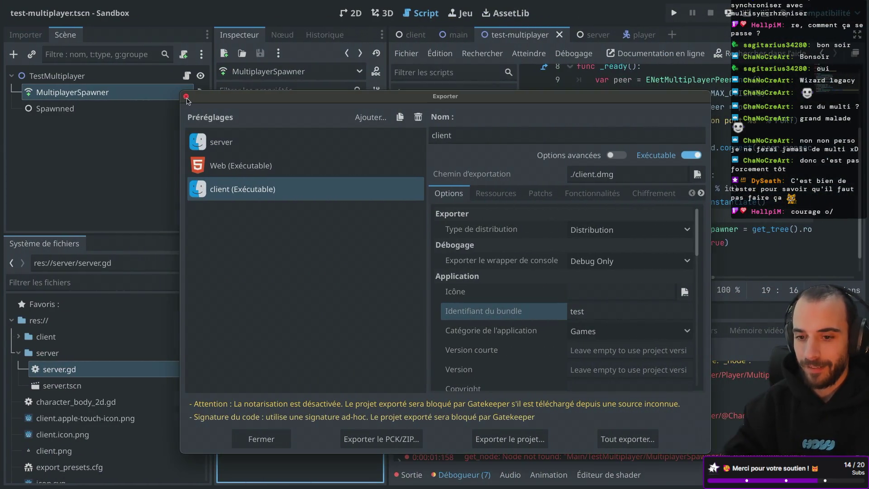
Close the Export dialog, run the project in the editor, and connect it as a client.
click(186, 98)
click(673, 13)
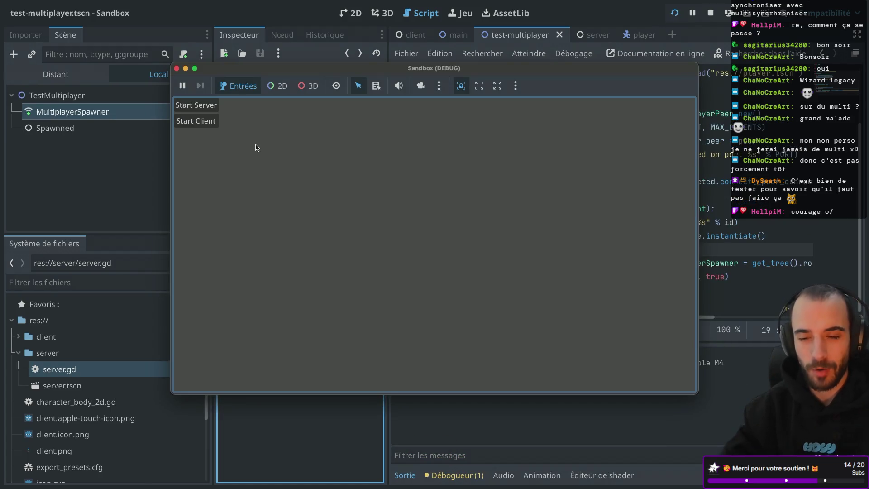
click(206, 122)
Check the server terminal's error at server.gd line 19, then stop the editor run.
key(ctrl+Left)
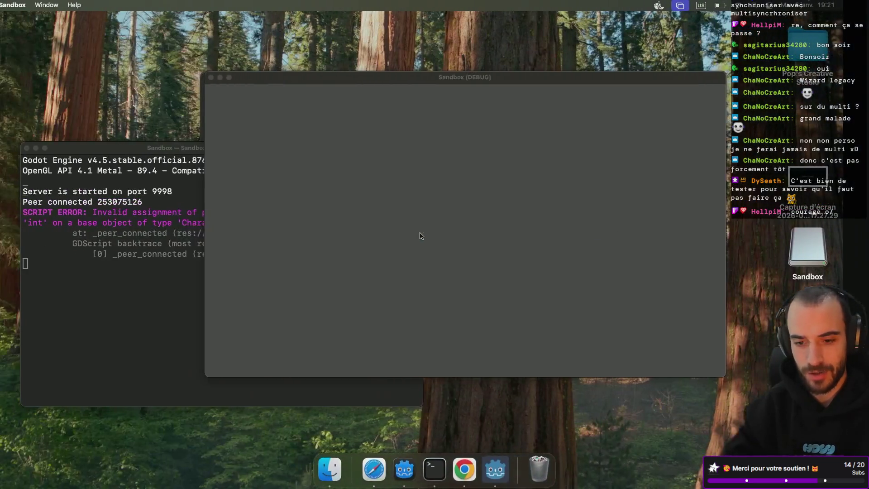
click(190, 274)
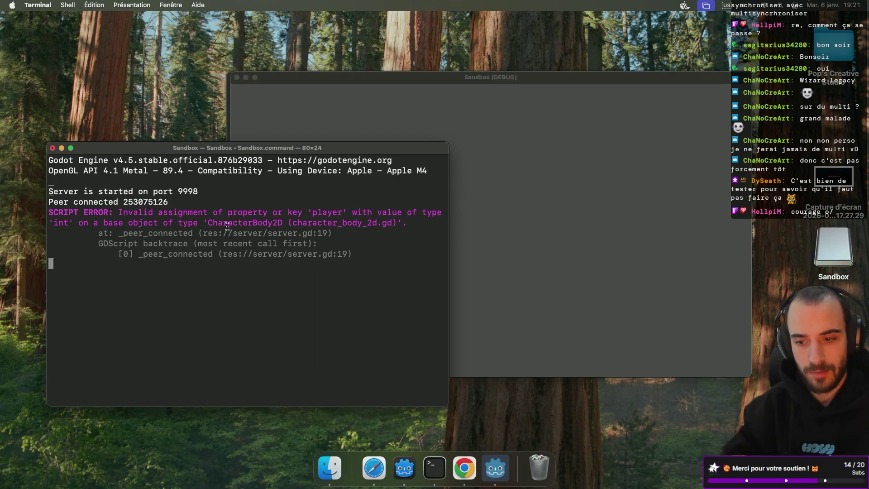
key(ctrl+Right)
key(ctrl+Right)
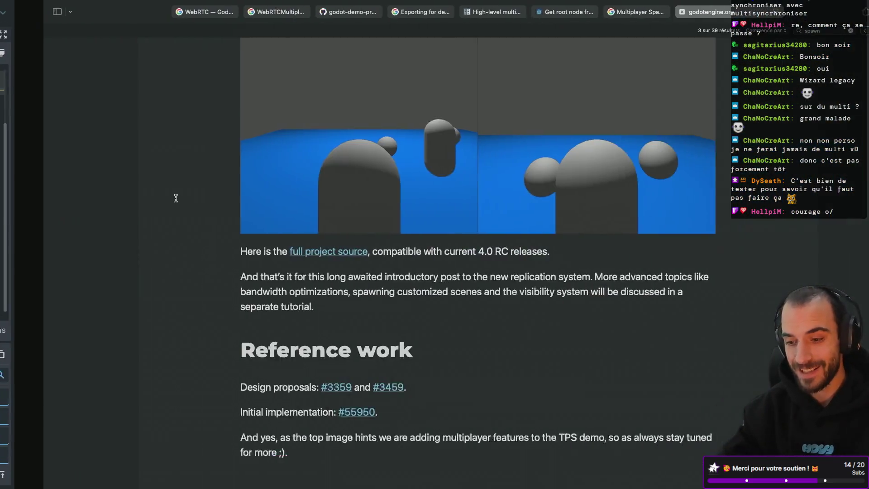
key(ctrl+Left)
click(174, 68)
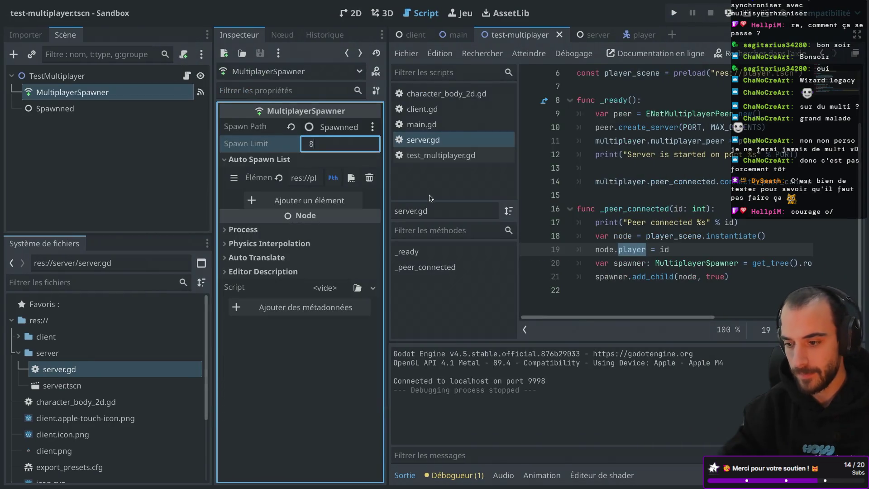
Delete the node.player = id line in server.gd, check player_scene's documentation, then open the Project menu.
click(567, 249)
key(BackSpace)
key(BackSpace)
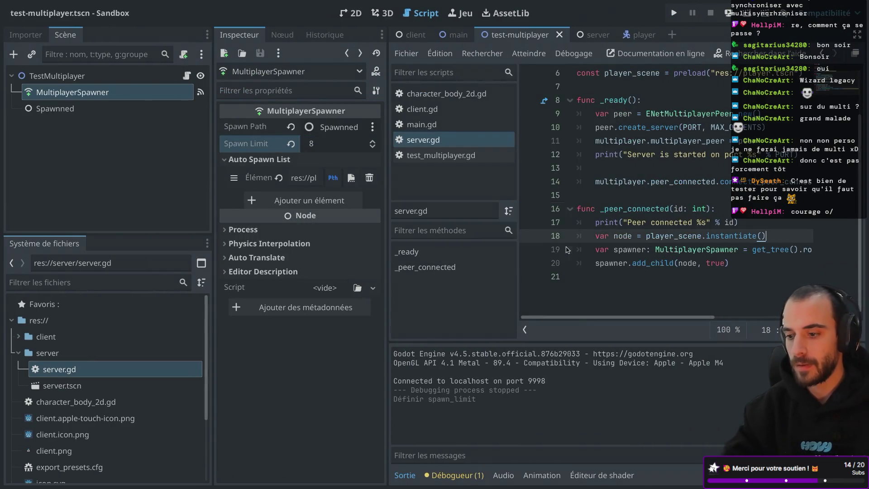
double_click(667, 236)
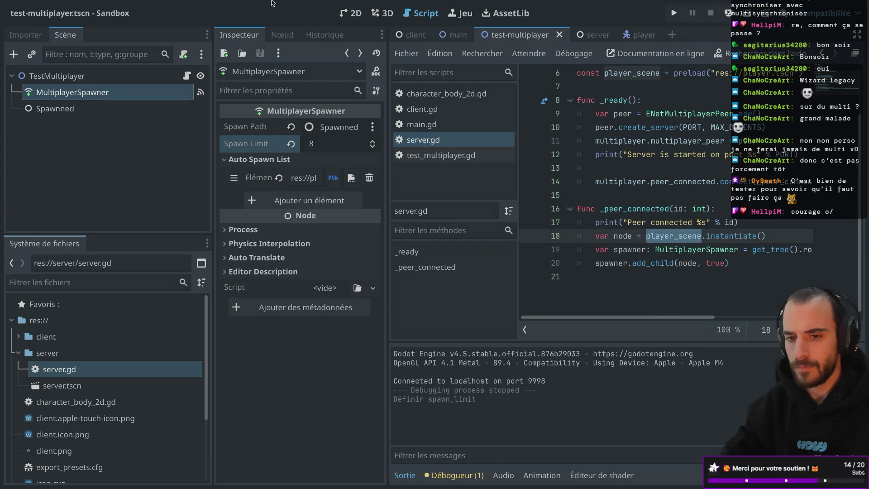
click(89, 5)
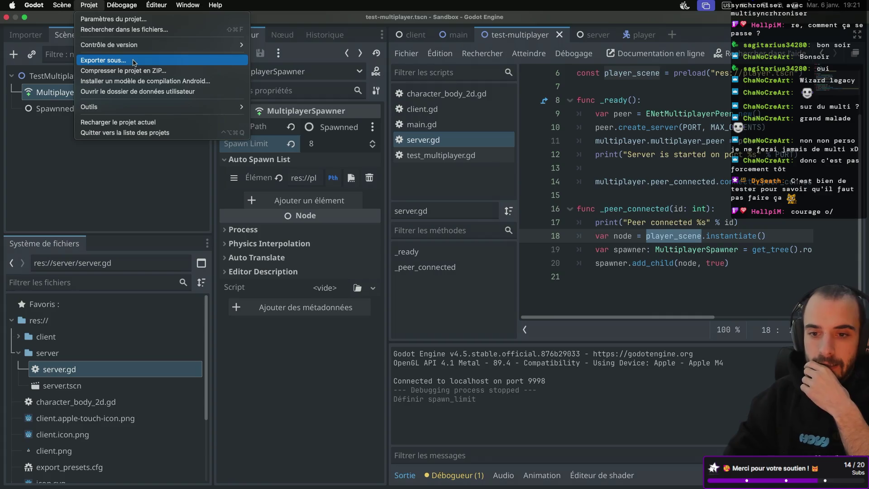
Re-export the client preset as client.dmg, overwrite the old file, and close the Export window.
click(135, 62)
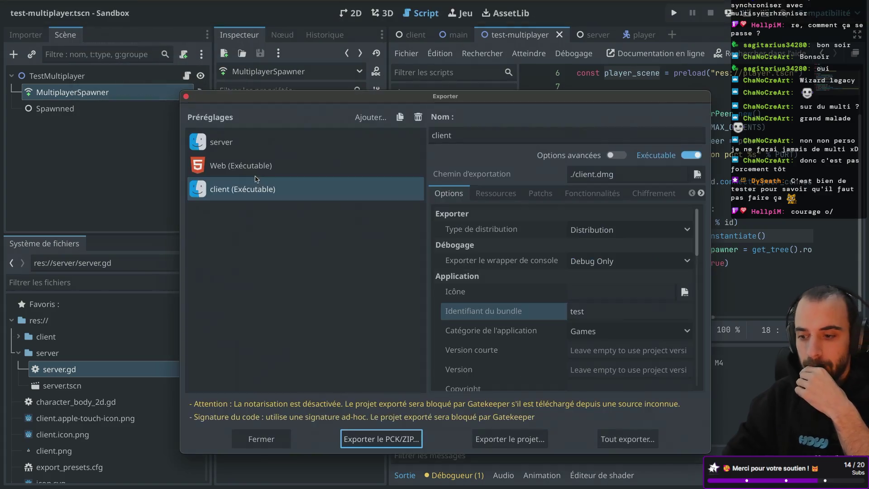
click(505, 443)
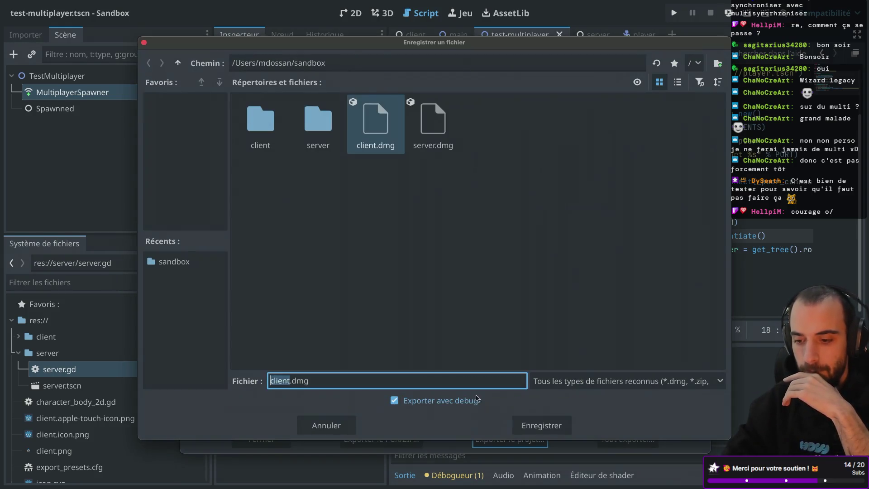
click(528, 426)
click(473, 263)
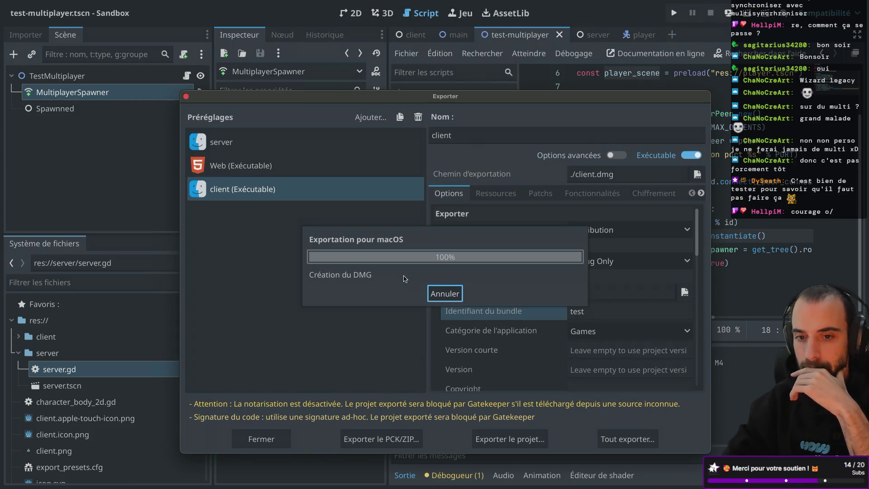
click(186, 97)
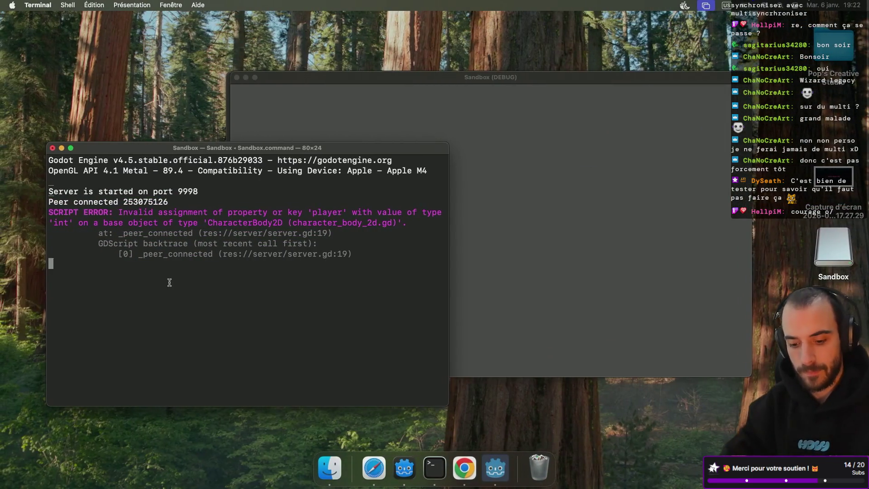
Quit the old server, eject the old Sandbox volume, mount the new client.dmg and start its server.
click(52, 148)
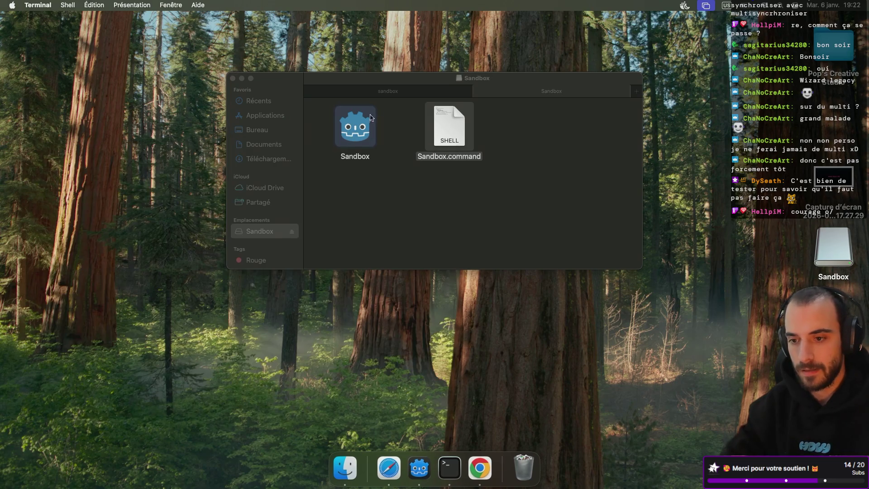
click(402, 92)
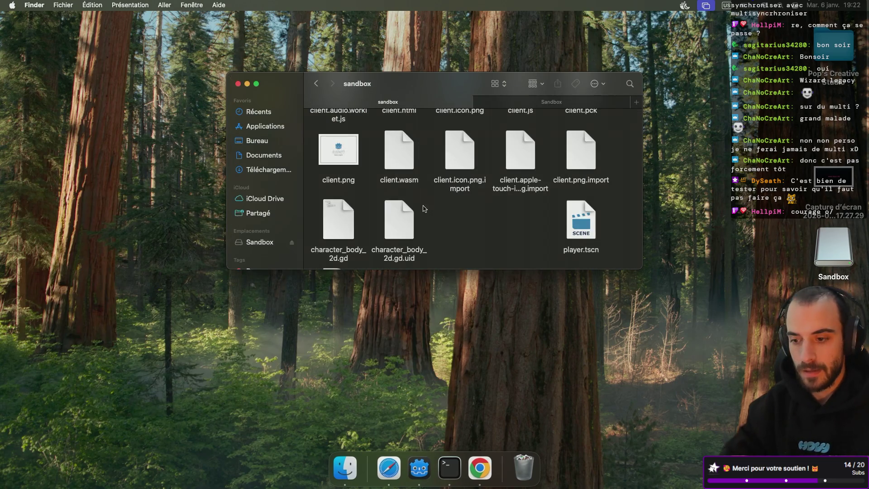
scroll(441, 212, down, 3)
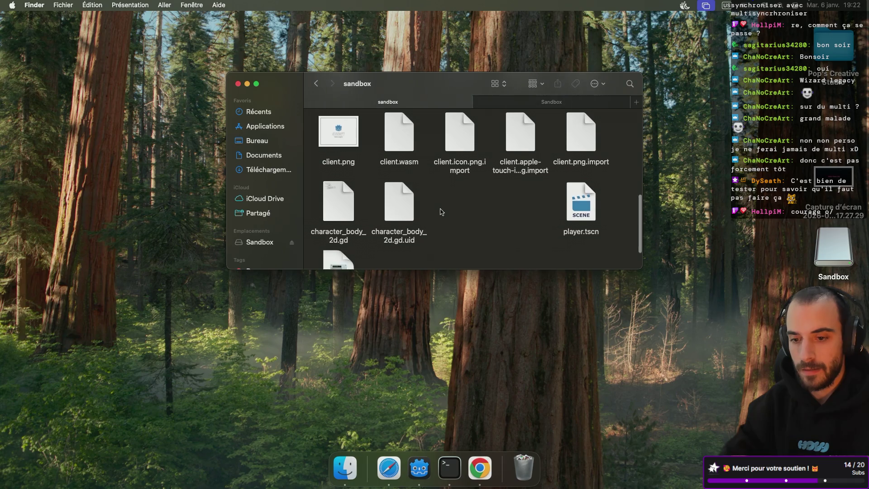
click(291, 242)
click(342, 235)
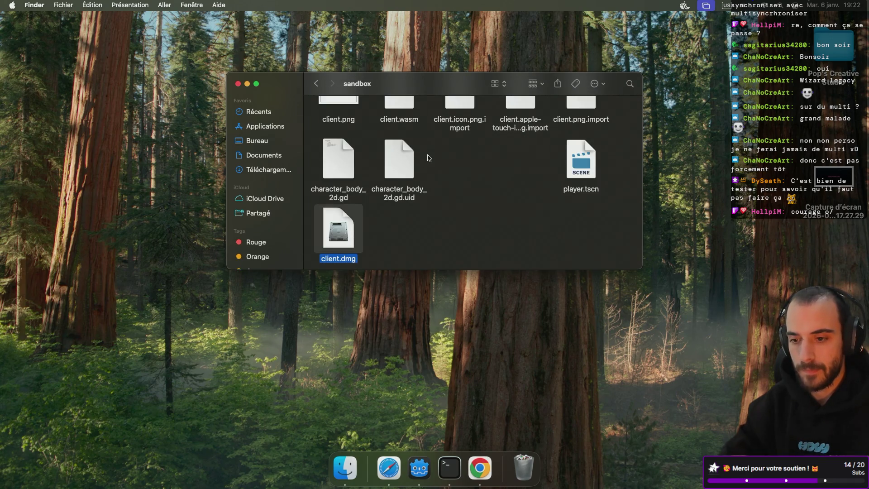
double_click(450, 125)
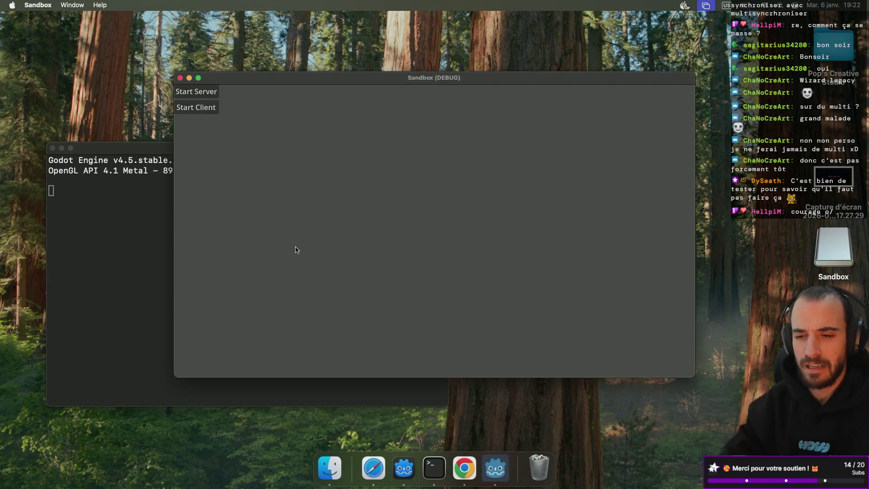
click(211, 92)
Connect an editor-run client to the server, close it, and open a blank Safari tab.
key(ctrl+Right)
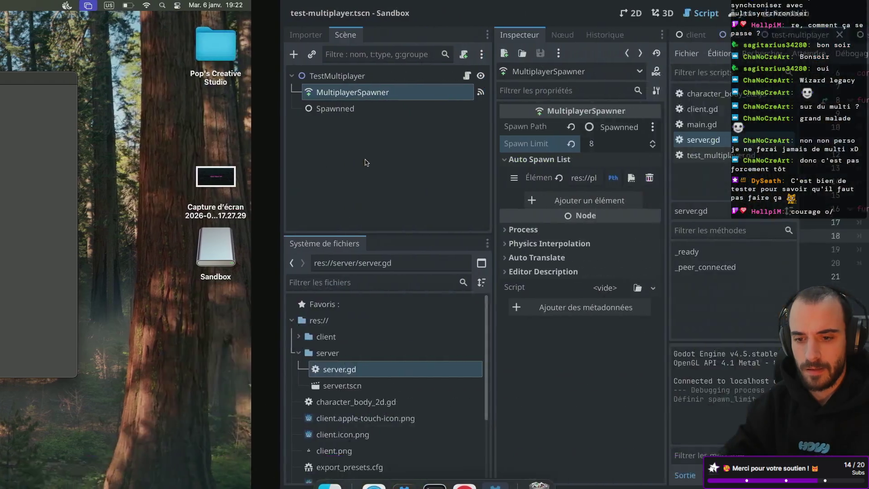
click(674, 14)
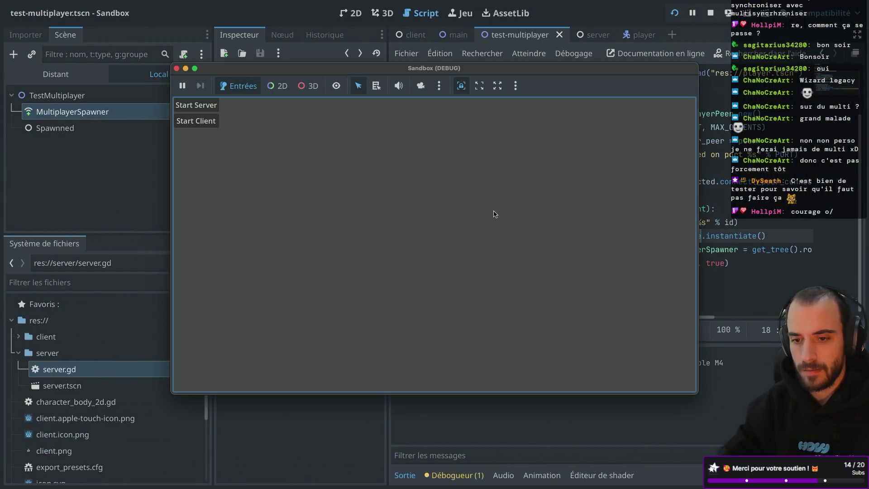
click(205, 122)
key(ctrl+Left)
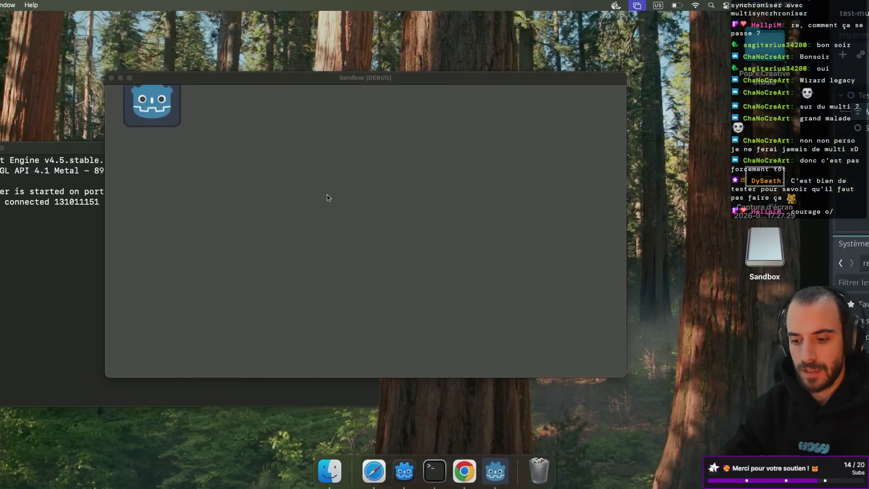
key(ctrl+Right)
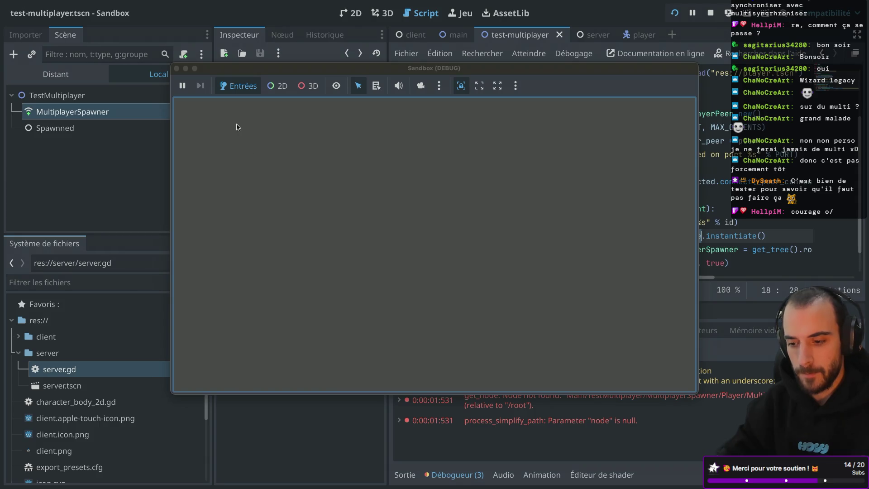
click(176, 69)
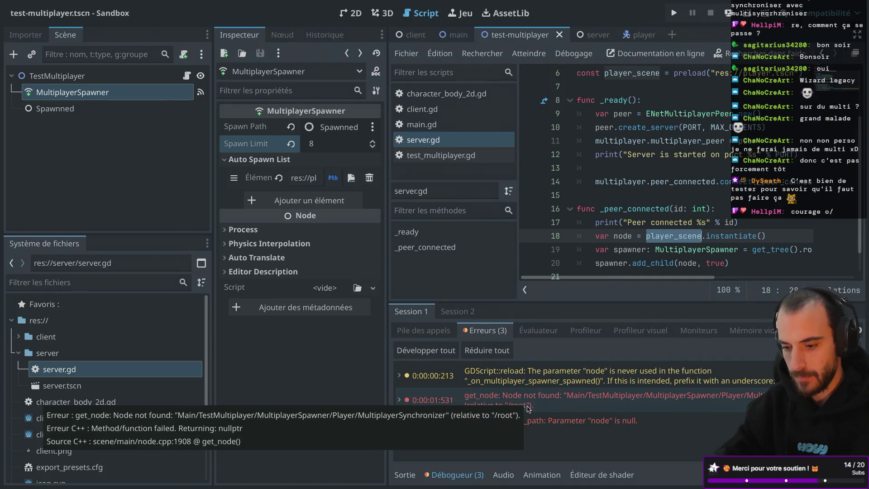
key(ctrl+Right)
click(838, 13)
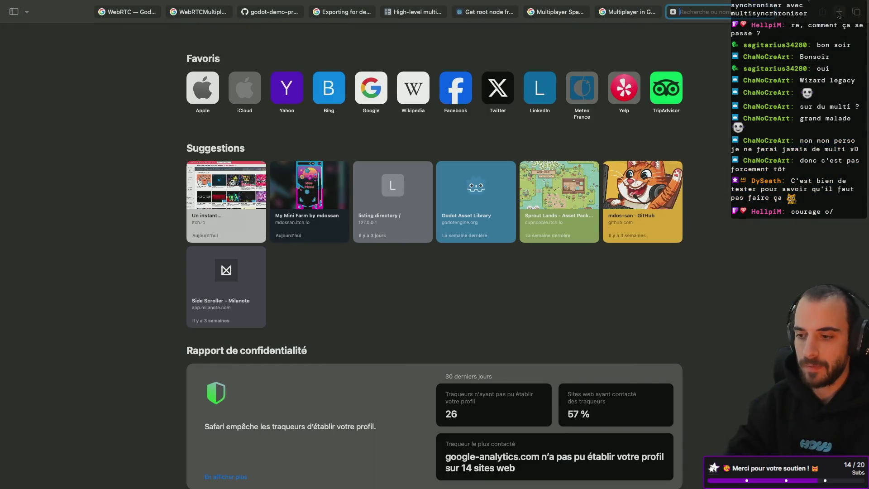
Google 'godot multiplayer spawner node not found' and open the Godot Forum thread on the error.
text(godot multiplayer s)
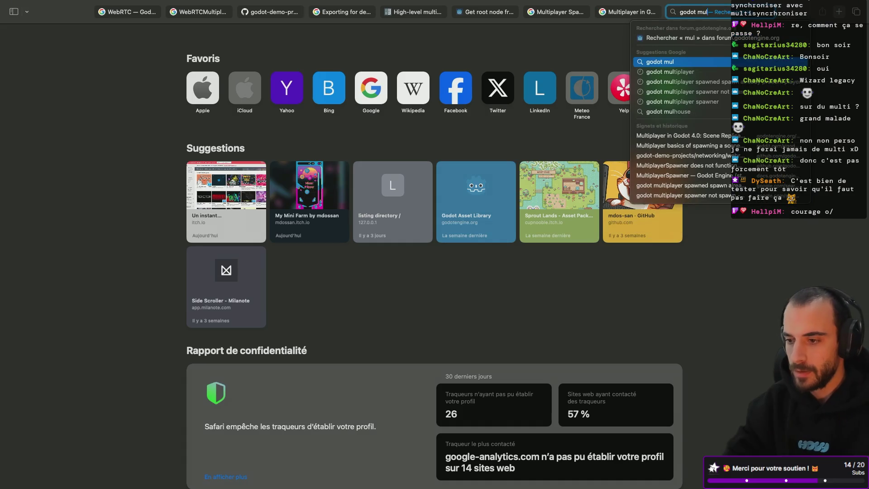
text(paw)
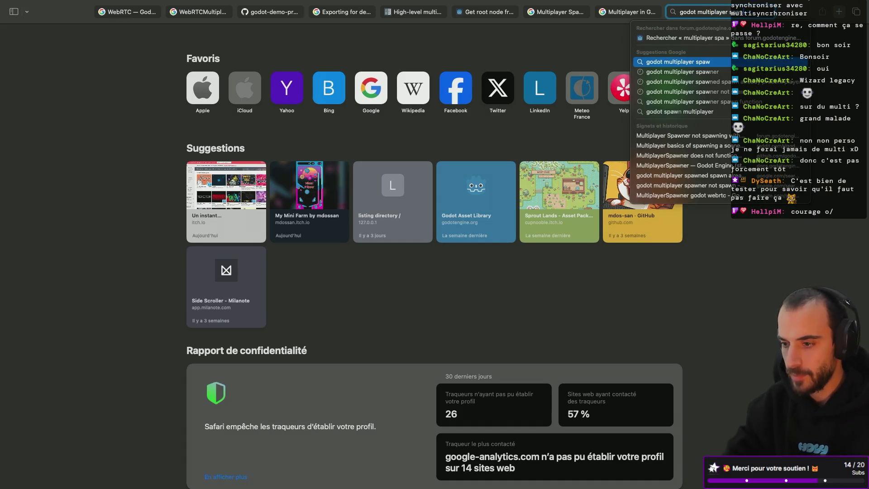
text(ner nod)
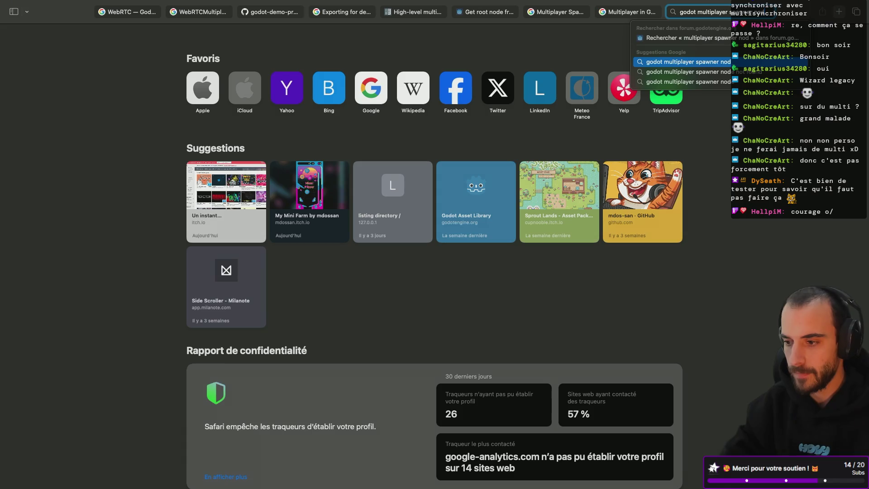
text(e)
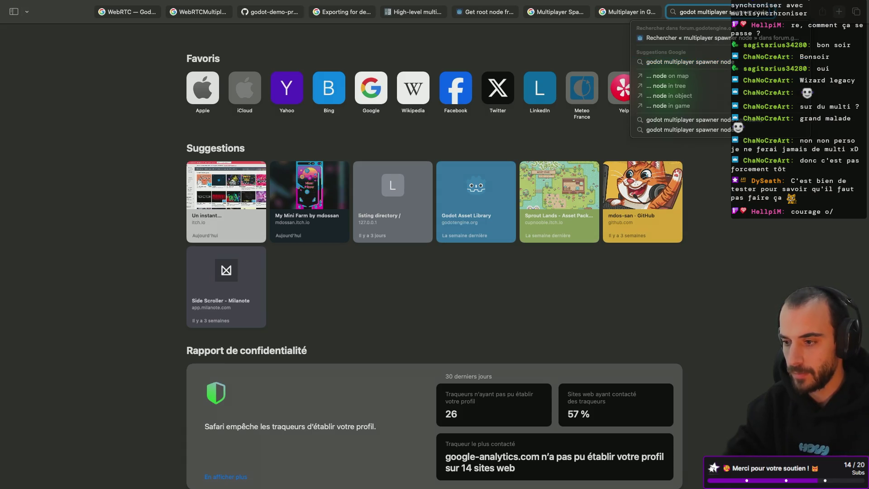
text( not found)
key(Return)
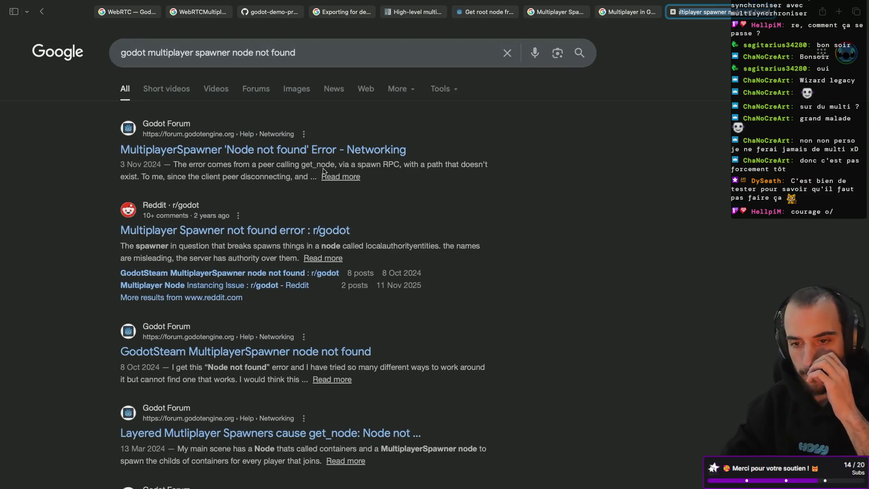
click(248, 150)
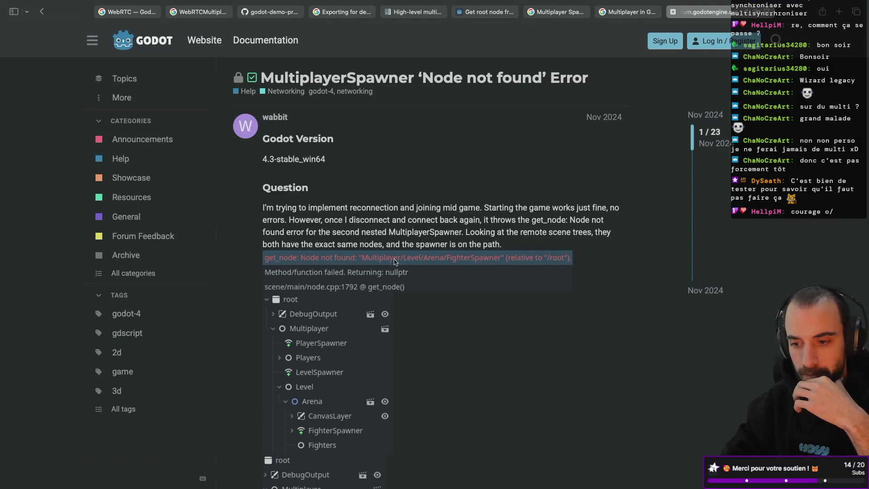
scroll(442, 261, down, 6)
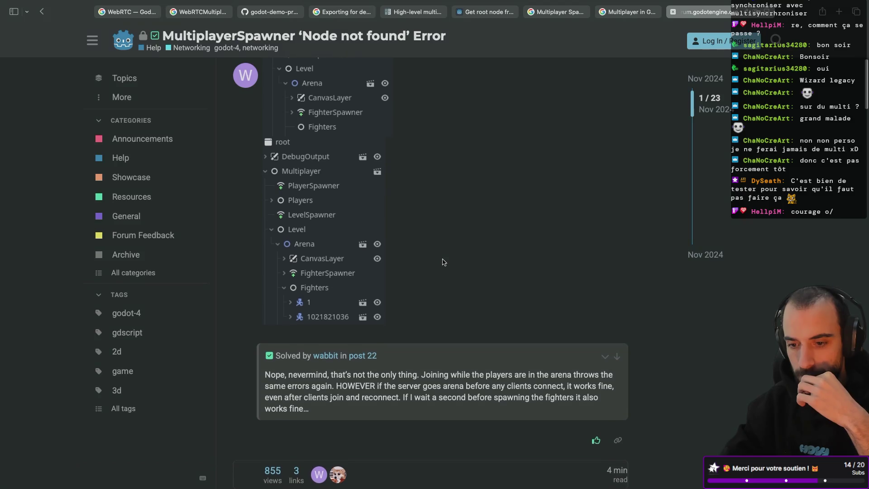
scroll(442, 262, down, 10)
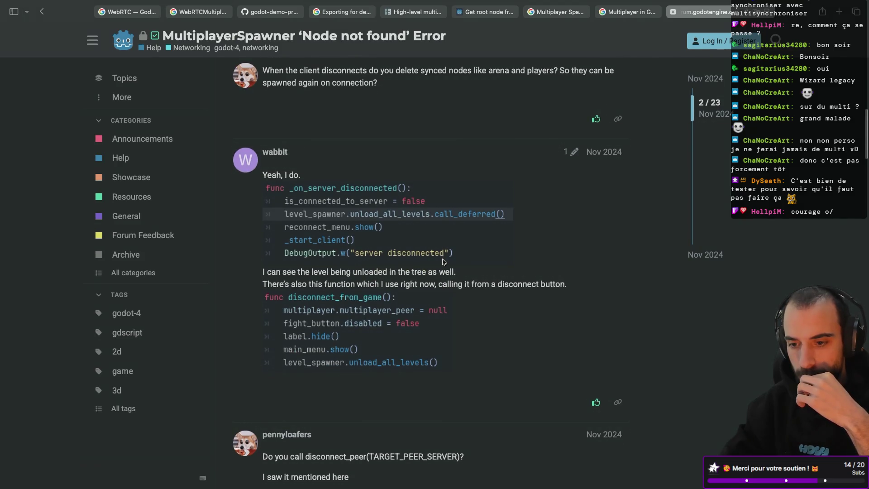
Read through the forum thread, then go back and open the Reddit spawner-error thread.
scroll(443, 262, up, 3)
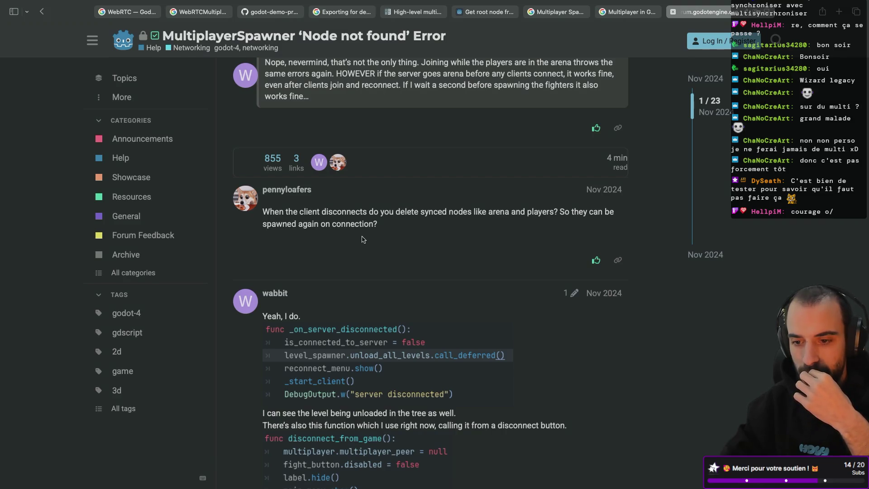
scroll(363, 240, down, 9)
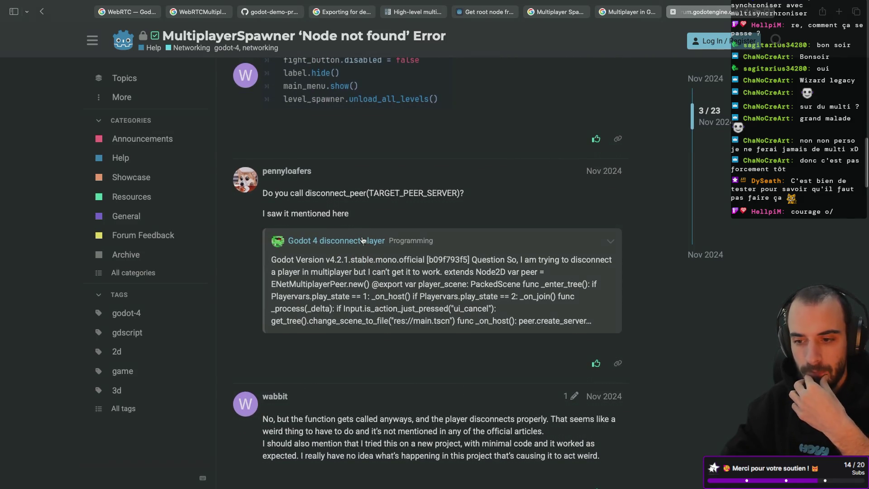
scroll(362, 240, down, 10)
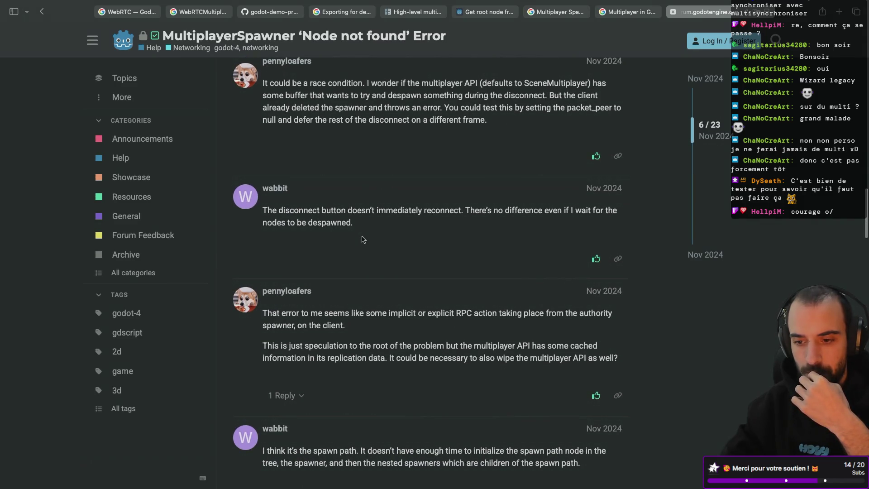
scroll(362, 240, down, 4)
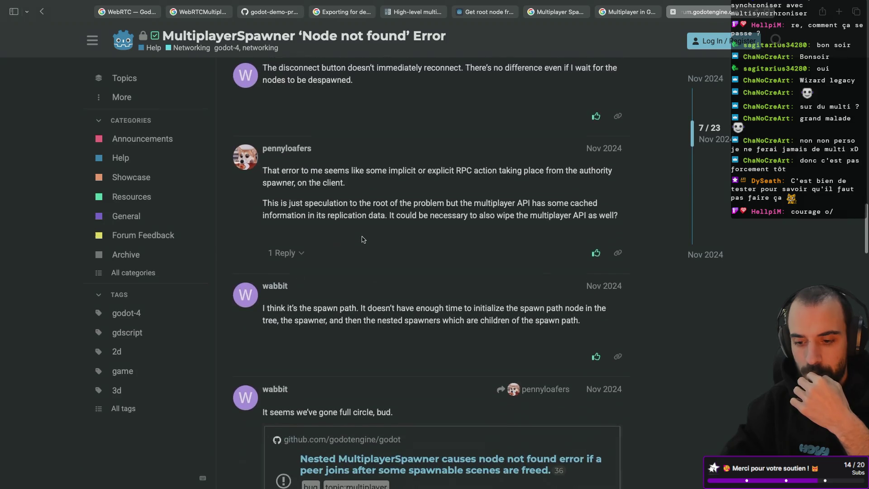
key(super+bracketleft)
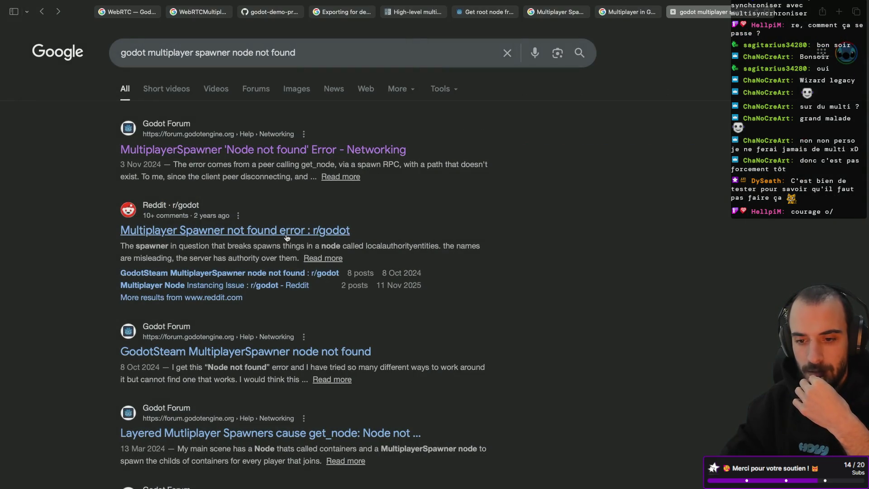
click(286, 237)
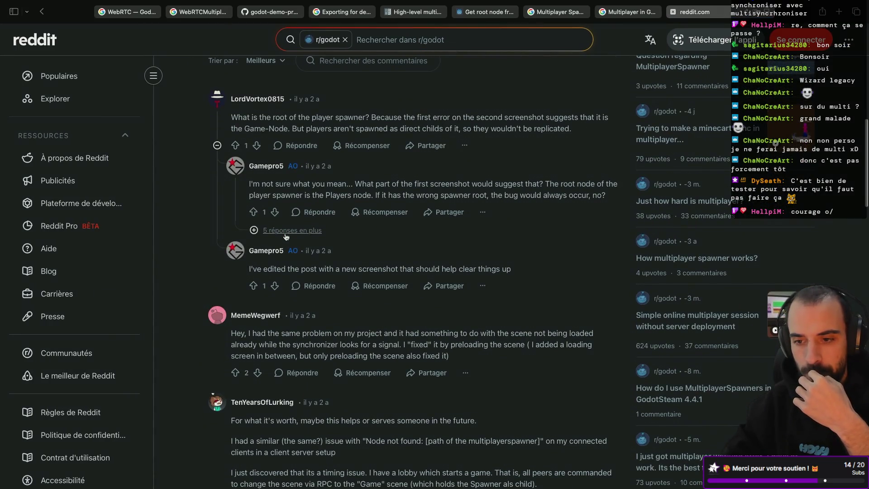
Read the Reddit thread's comments, then switch to the desktop with the running exported server.
scroll(286, 236, up, 2)
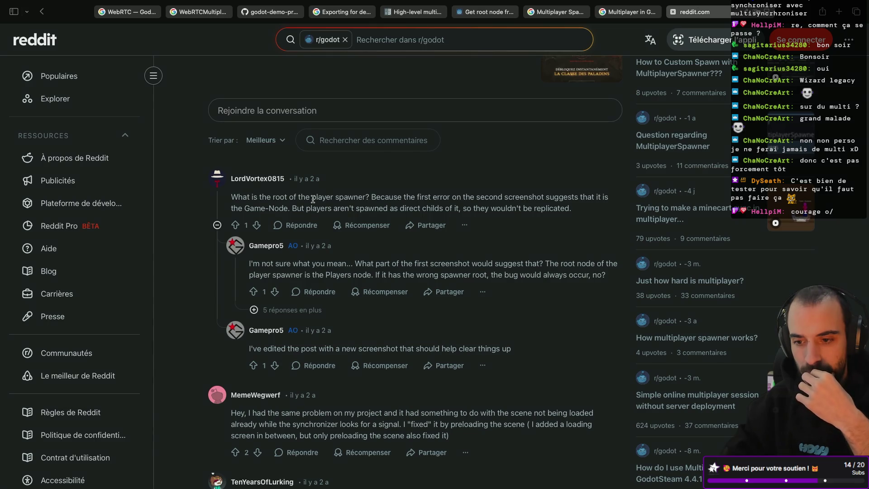
scroll(313, 199, down, 3)
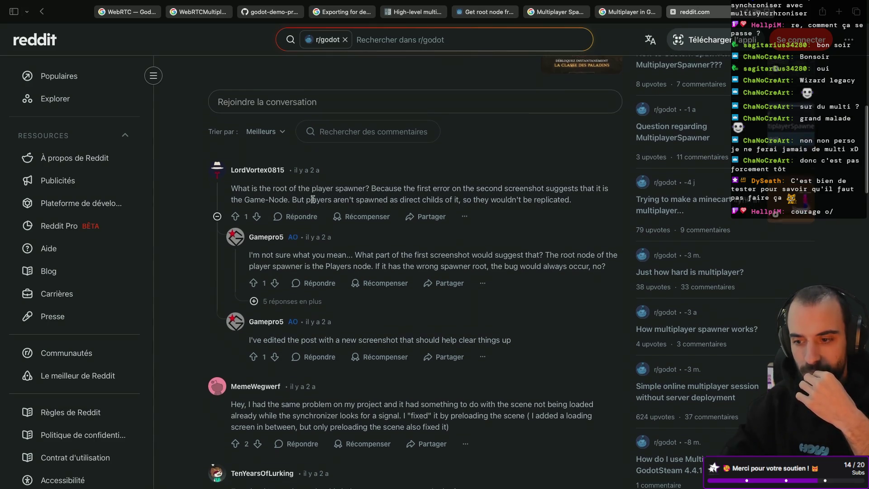
scroll(313, 217, left, 3)
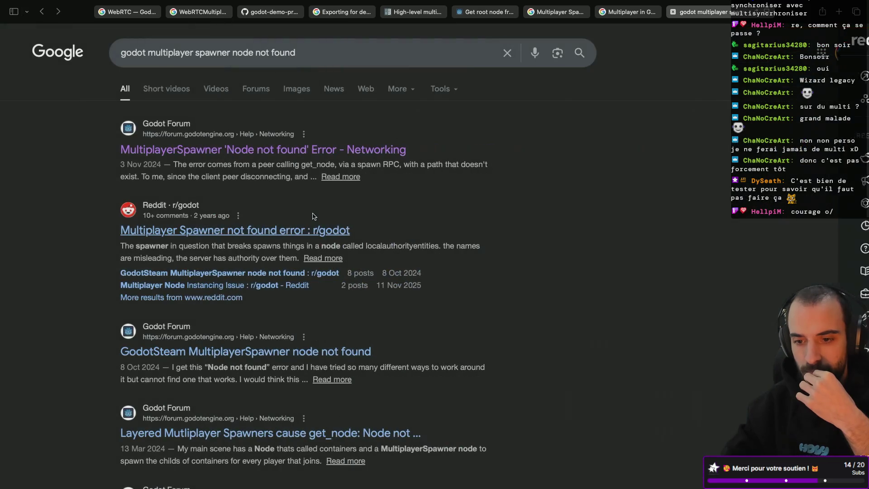
key(ctrl+Left)
key(ctrl+Left)
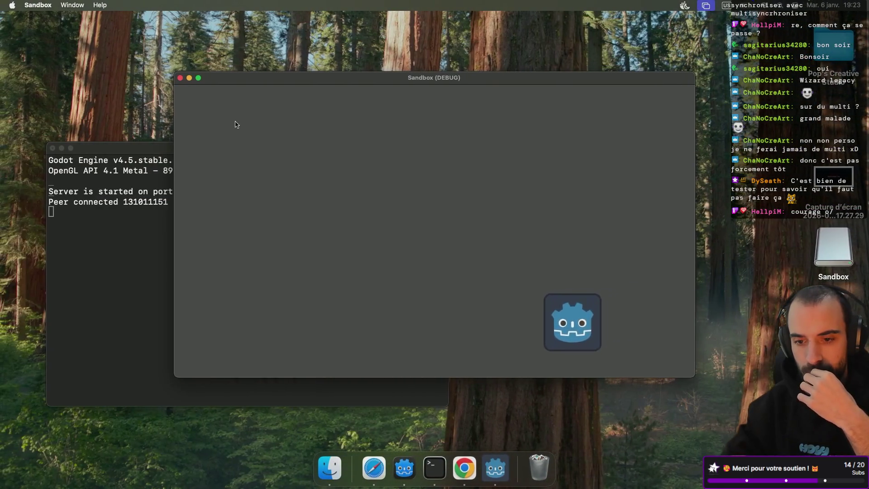
Close the exported server's game window and its terminal.
click(180, 79)
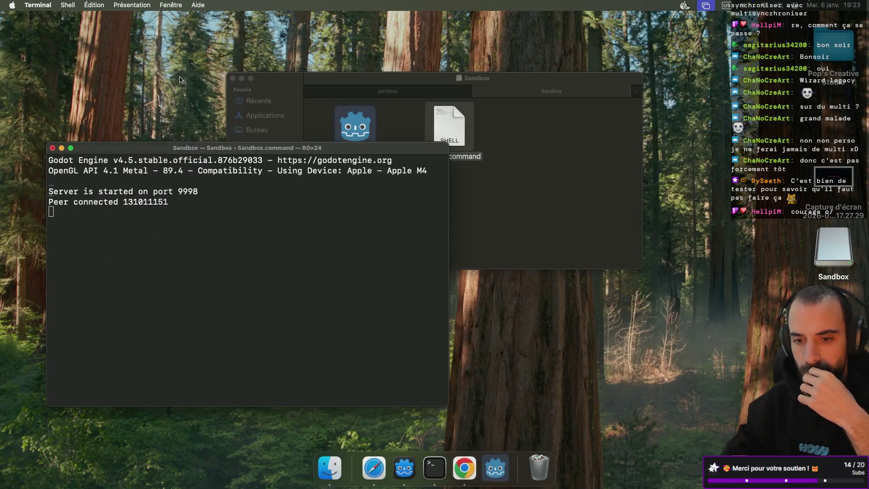
click(52, 148)
key(ctrl+Right)
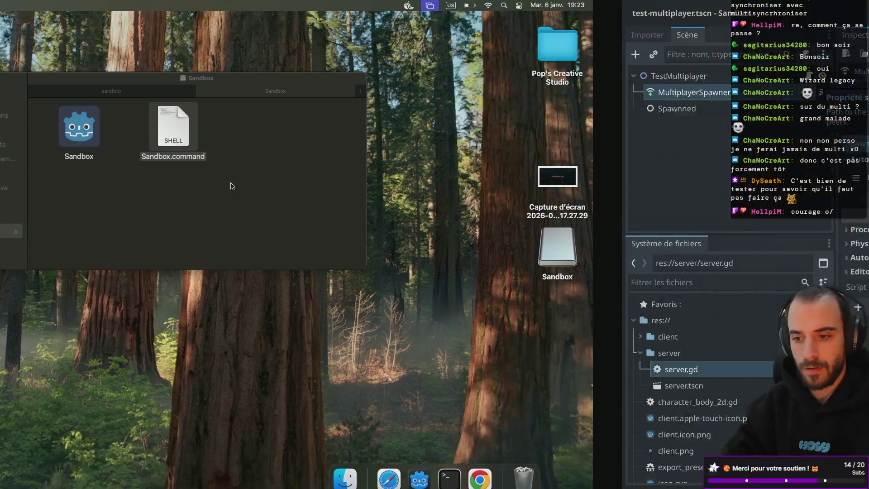
Run the project in the editor as the server and expand TestMultiplayer in the Remote tree.
click(674, 12)
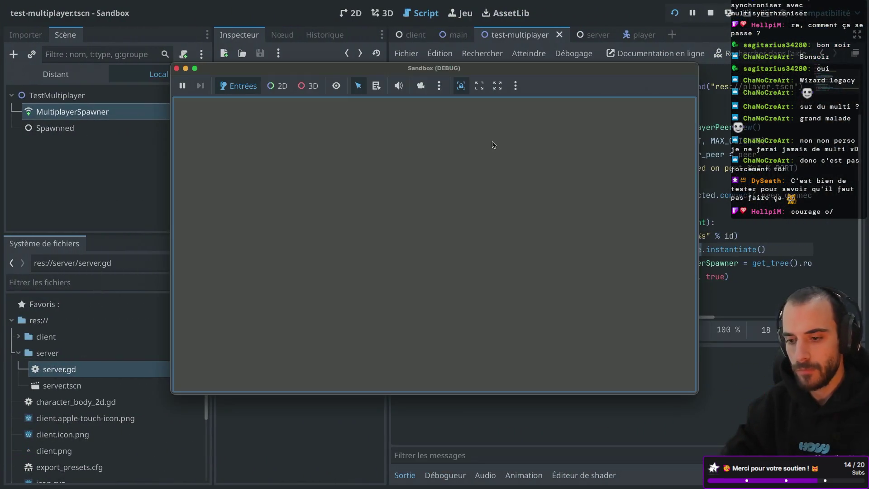
click(211, 107)
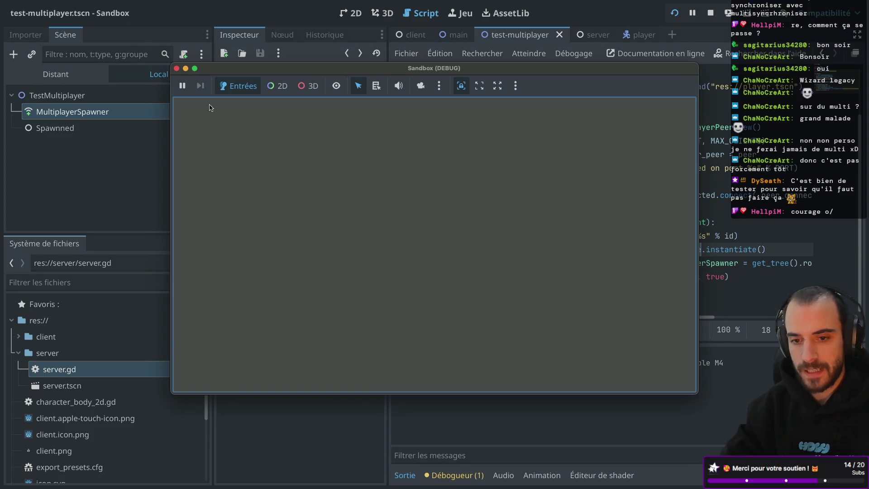
click(66, 81)
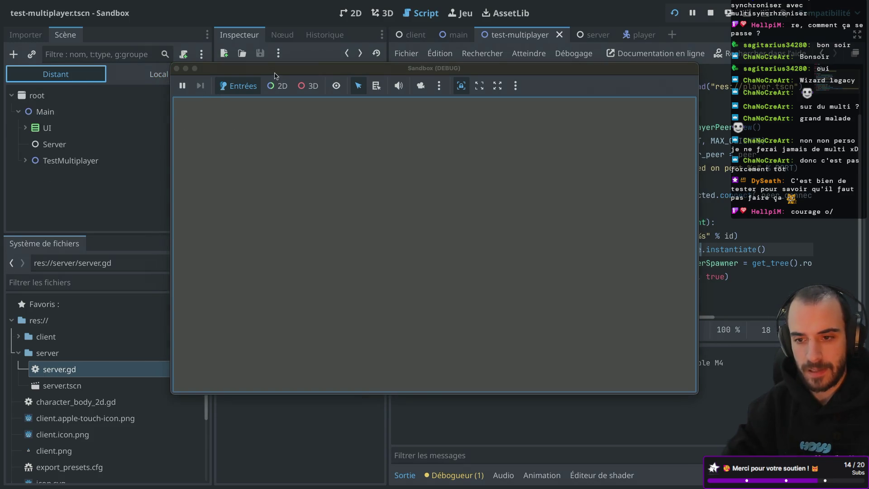
drag(275, 75, 443, 60)
click(25, 161)
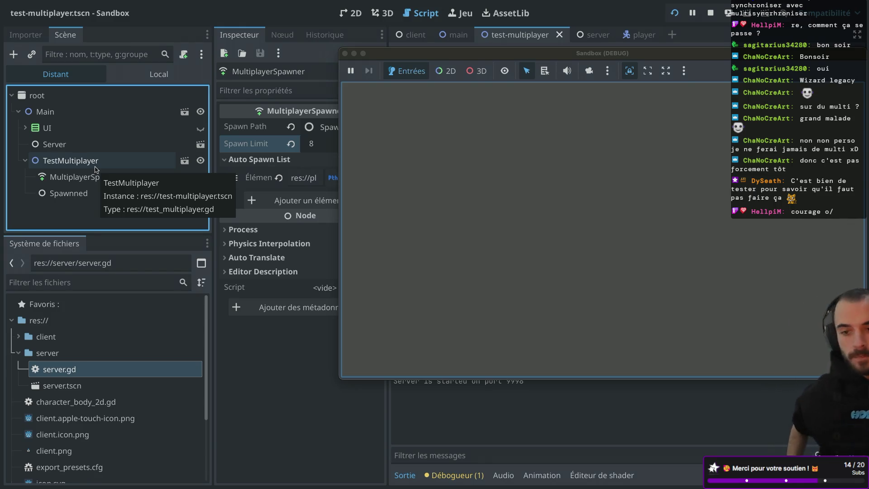
key(ctrl+Left)
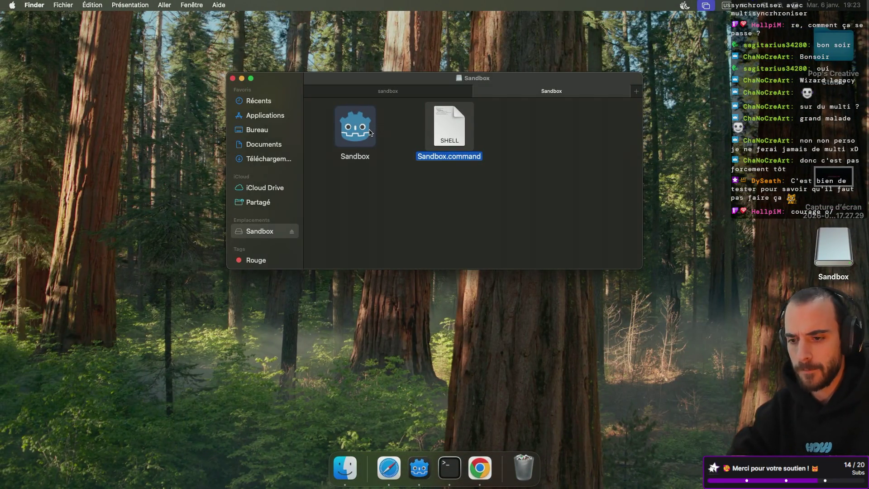
Run the exported build via Sandbox.command as a client on localhost port 9998 and check its 'Node not found' errors.
double_click(455, 141)
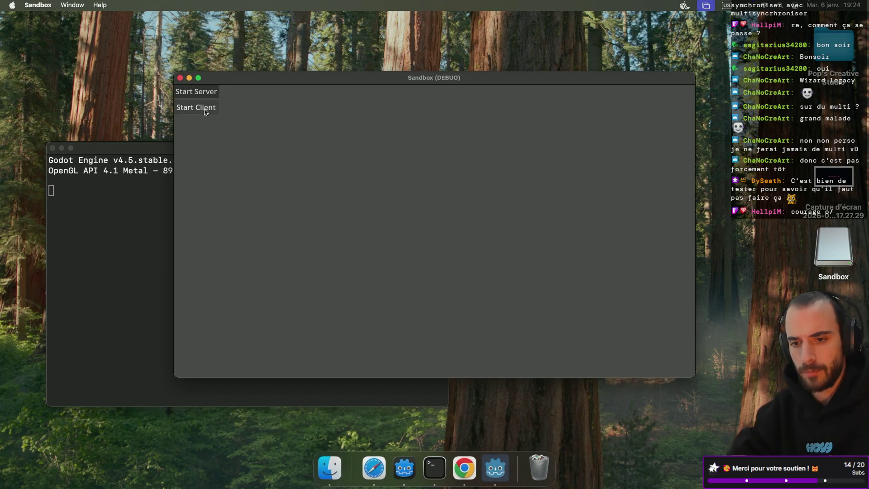
click(205, 111)
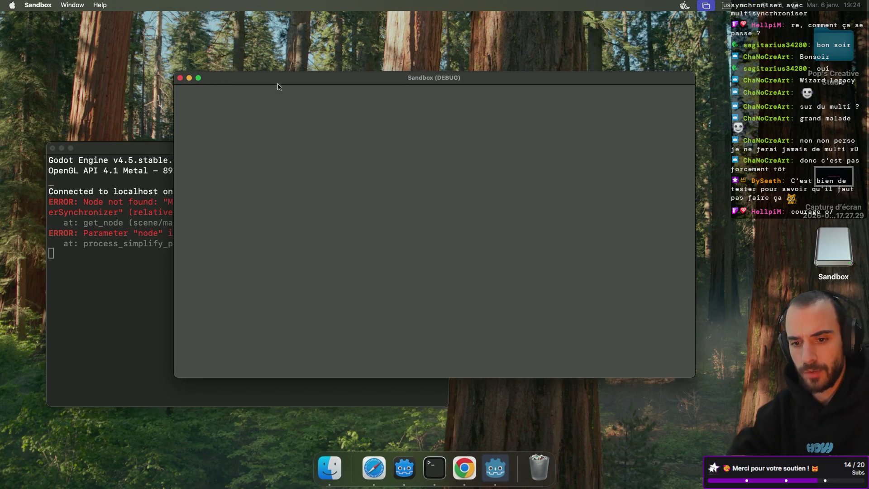
mouse_move(281, 79)
mouse_down()
mouse_move(602, 79)
mouse_move(557, 79)
mouse_up()
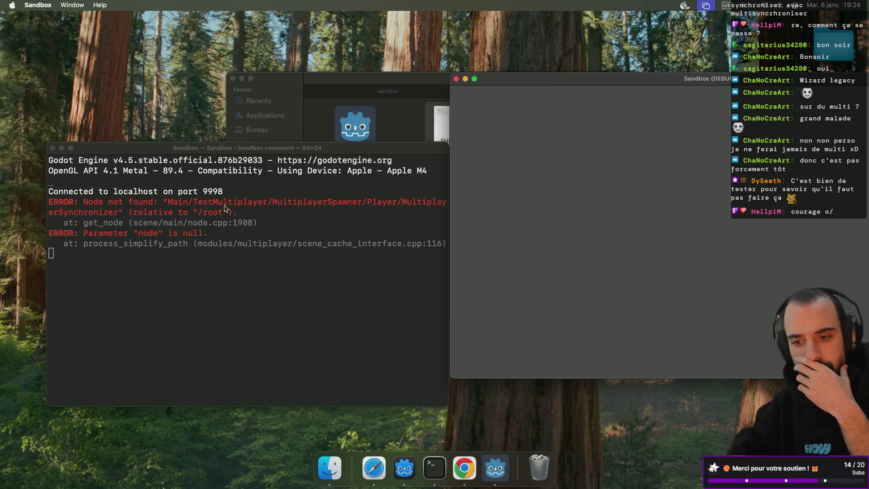
key(super+Tab)
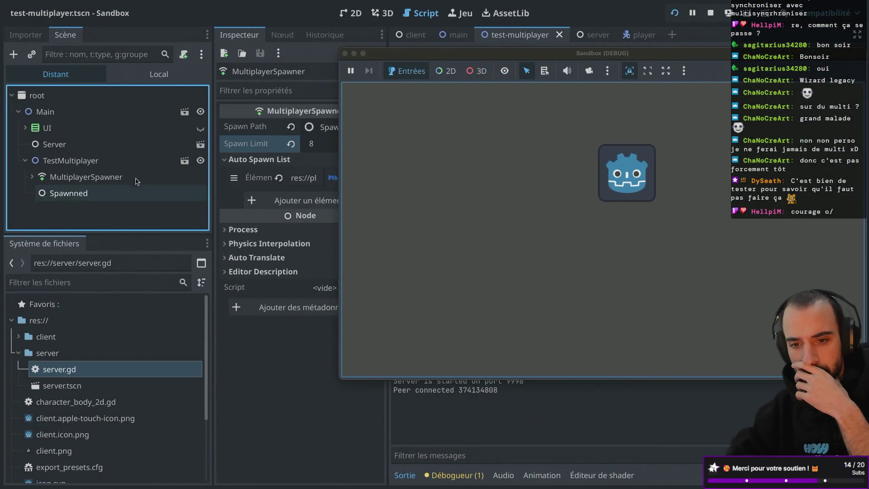
Inspect the spawned Player's MultiplayerSynchronizer and the MultiplayerSpawner in the Remote tree, then stop the game.
click(33, 177)
click(43, 194)
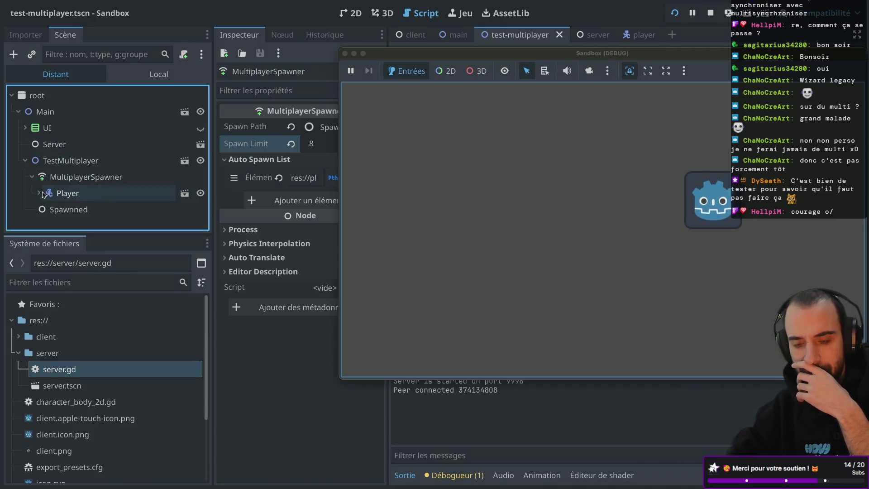
click(39, 193)
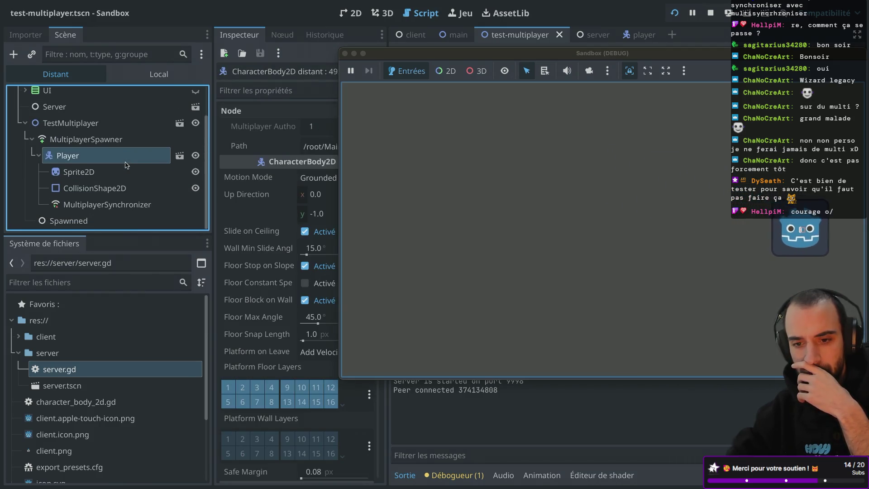
click(126, 204)
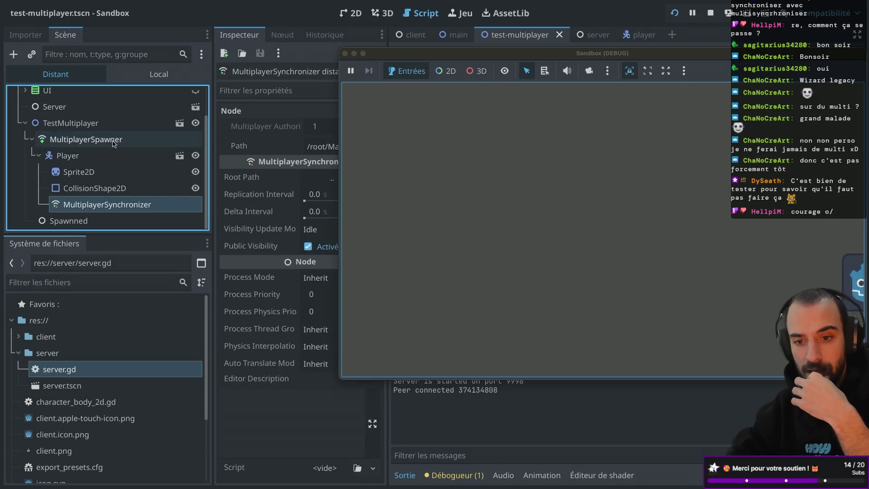
click(110, 141)
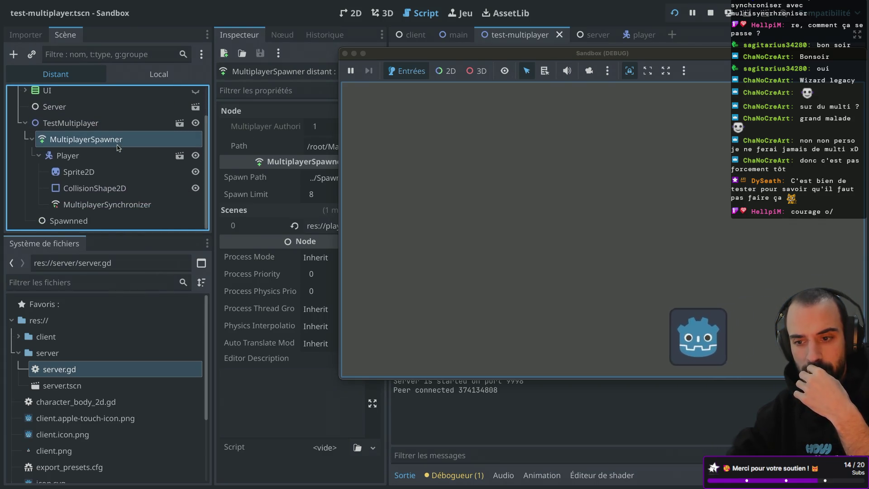
click(102, 205)
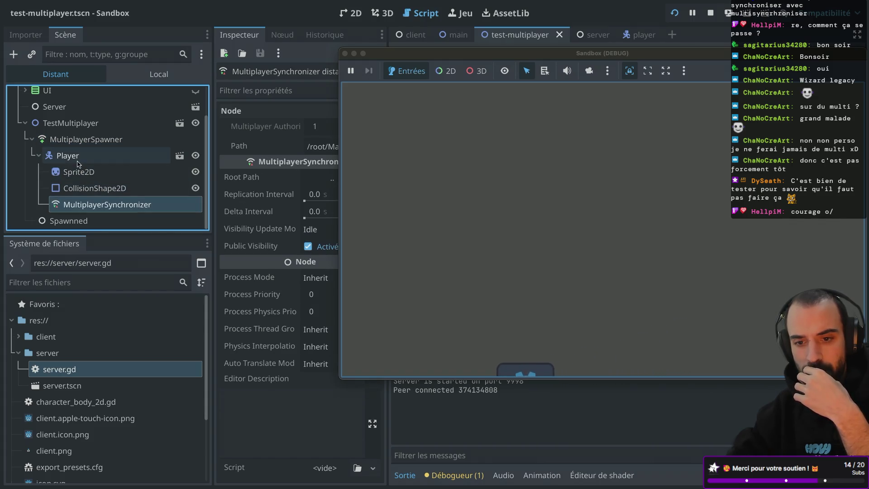
click(39, 156)
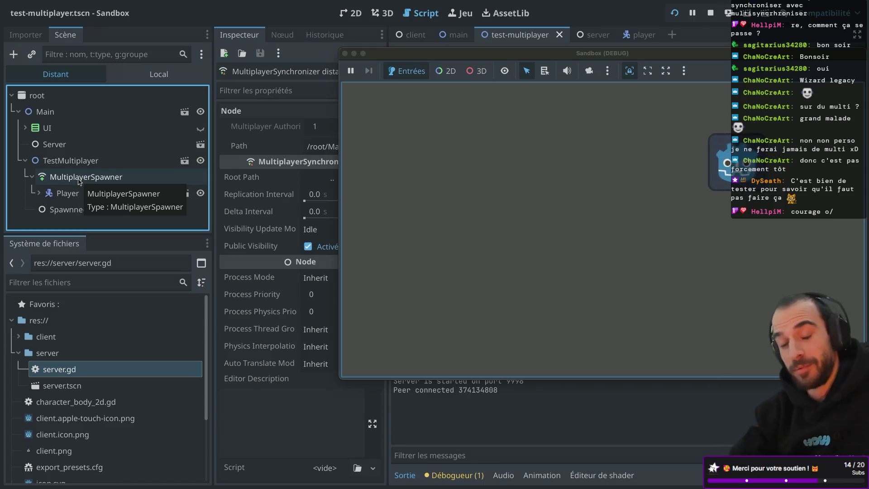
click(346, 54)
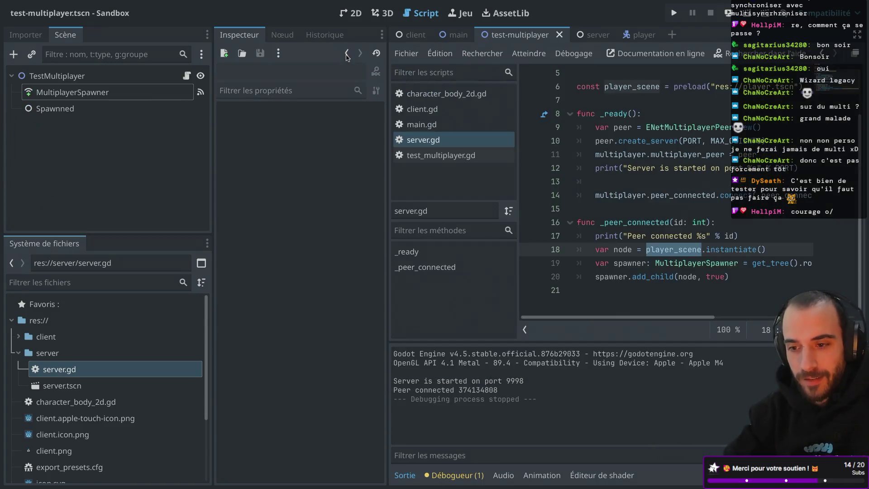
Close the exported client game and its Terminal window.
key(ctrl+Left)
click(313, 204)
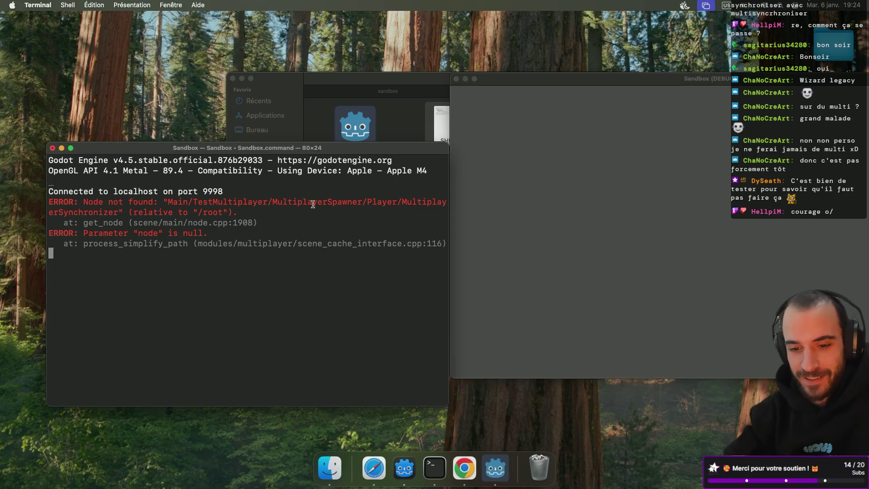
click(52, 148)
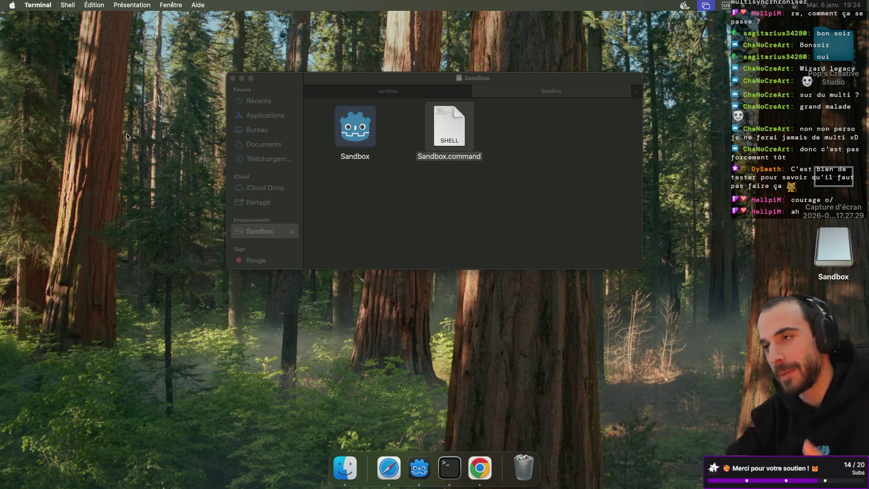
Back in Godot, select the MultiplayerSpawner name in line 19's get_node path.
key(ctrl+Right)
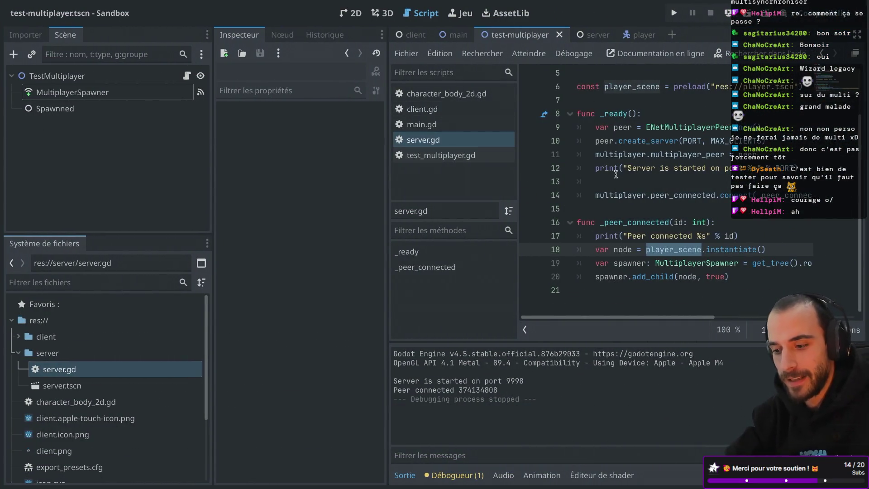
scroll(643, 219, right, 10)
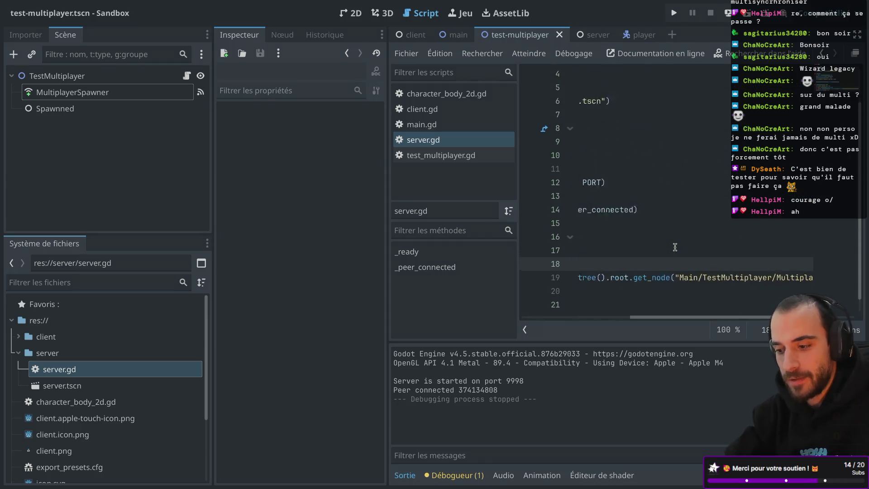
double_click(753, 284)
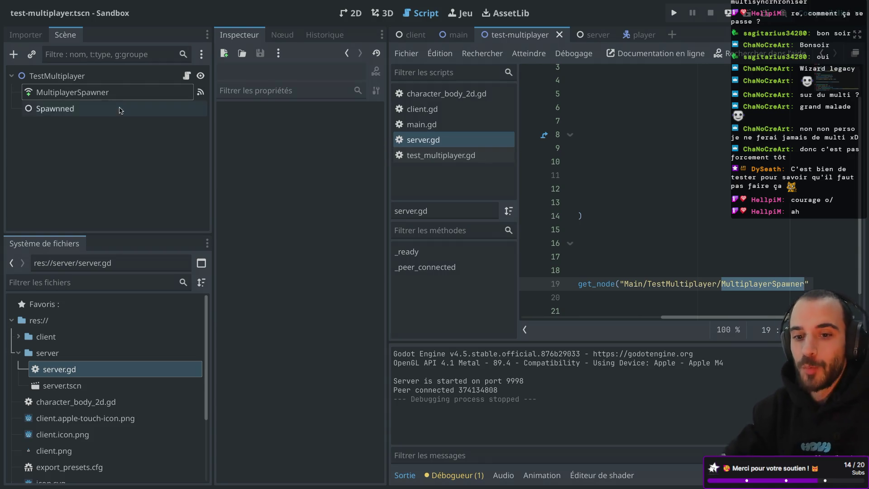
Rename the Spawnned node to SpawnedEntities.
click(99, 92)
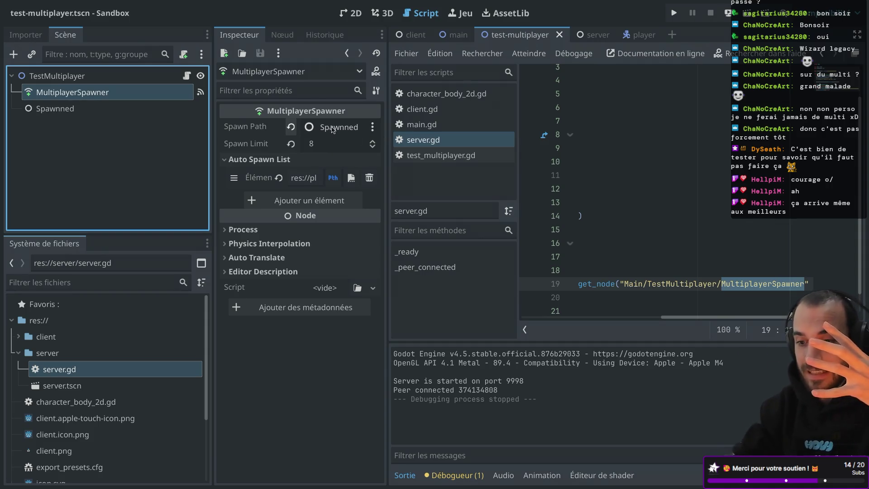
double_click(106, 107)
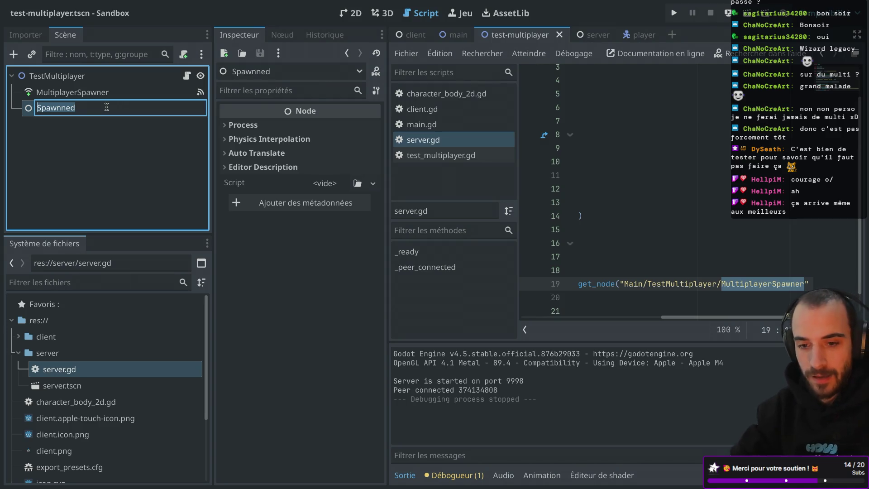
text(S)
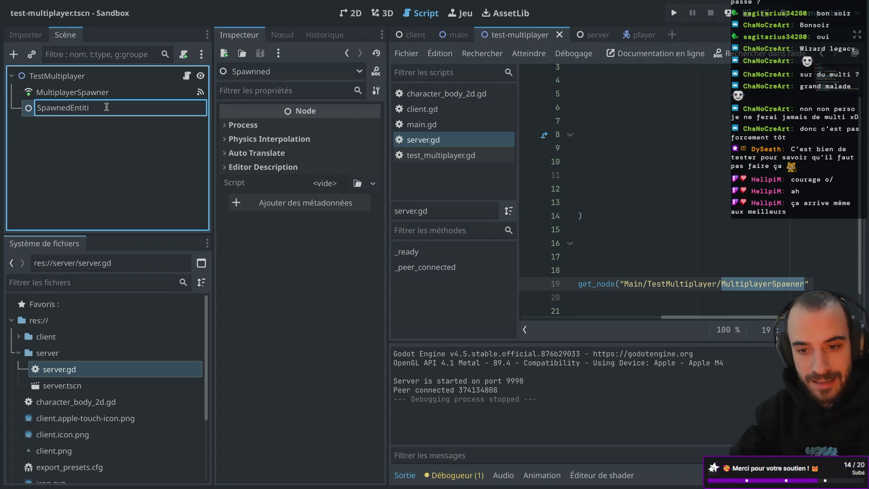
text(es)
key(Return)
Change line 19's get_node path to 'Main/TestMultiplayer/SpawnedEntitites' and save server.gd.
click(119, 93)
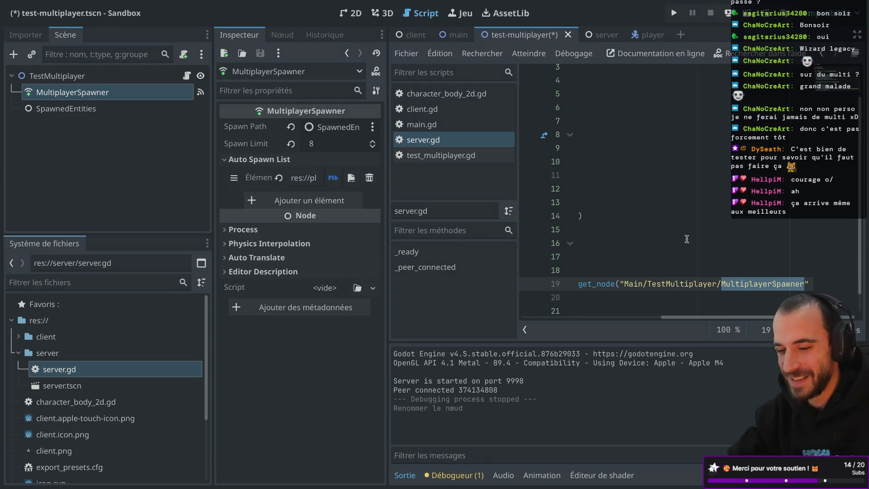
text(S)
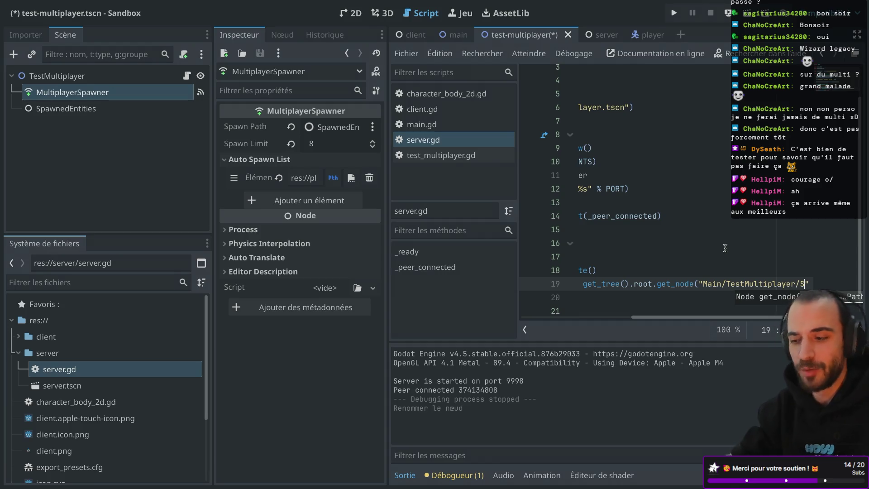
text(paw)
key(ctrl+super+d)
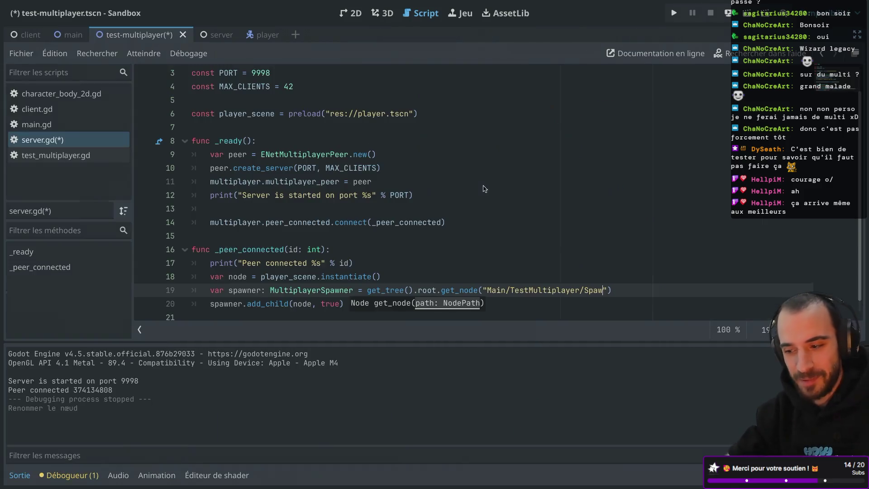
text(nedEn)
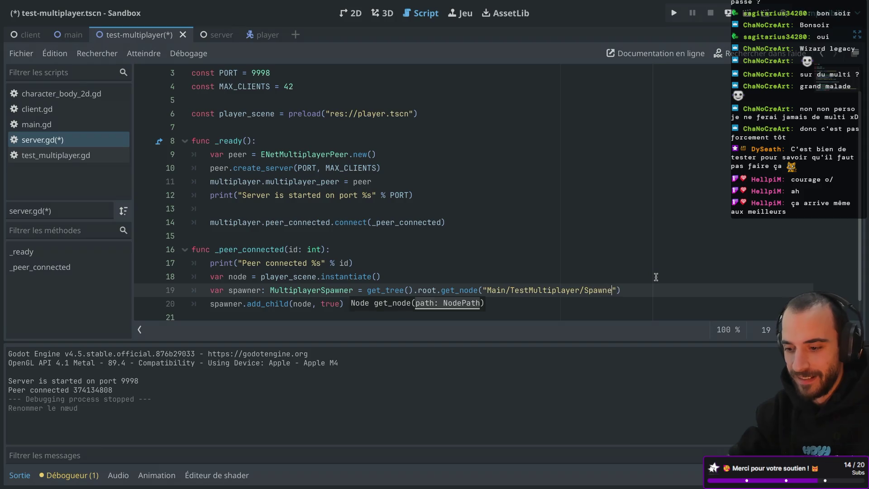
text(titites)
key(ctrl+s)
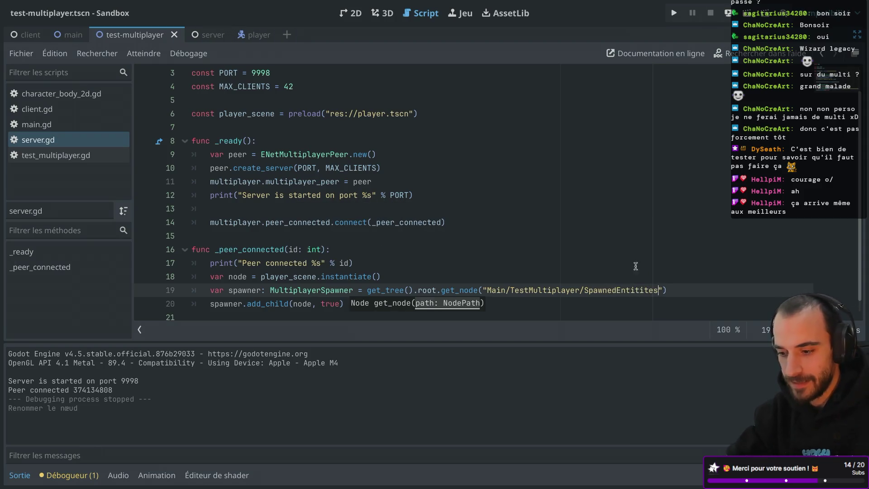
mouse_move(144, 8)
click(62, 7)
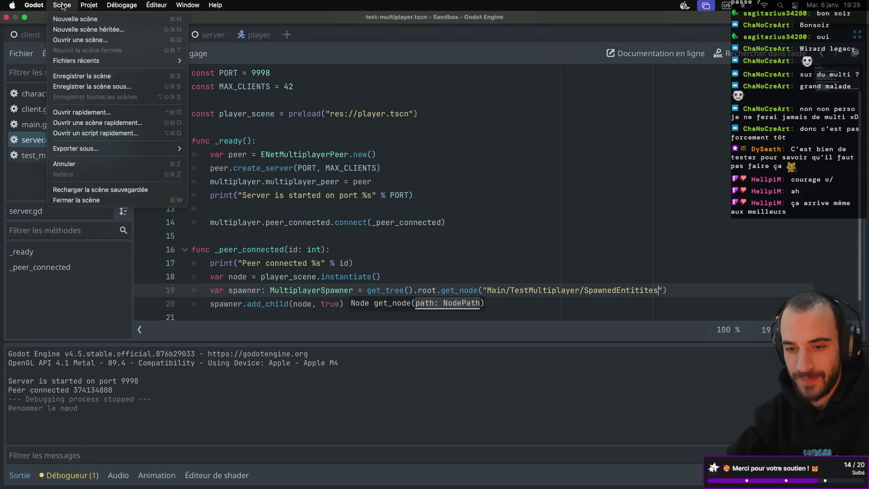
Re-export the client preset over the existing client.dmg and close the export window.
mouse_move(86, 5)
click(104, 61)
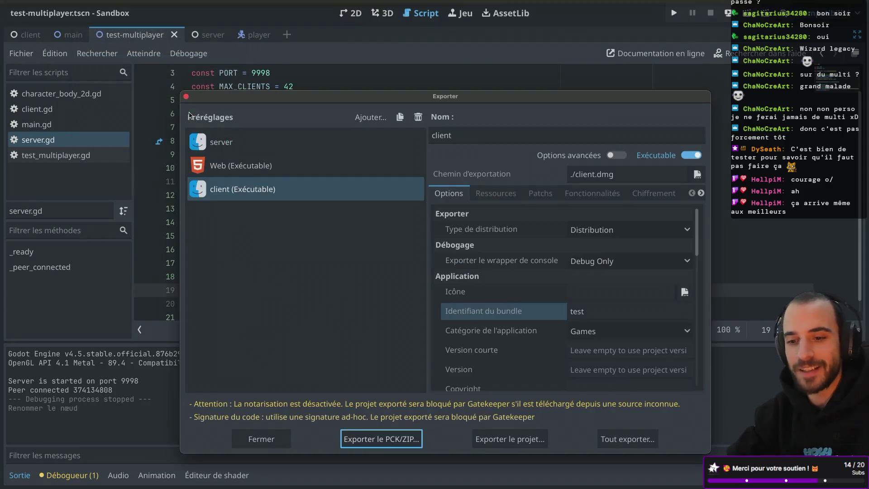
click(517, 437)
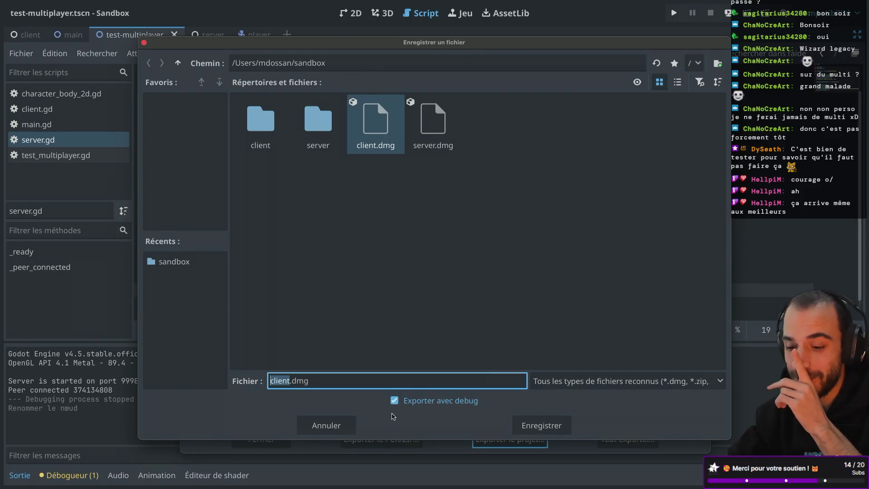
click(546, 426)
click(476, 262)
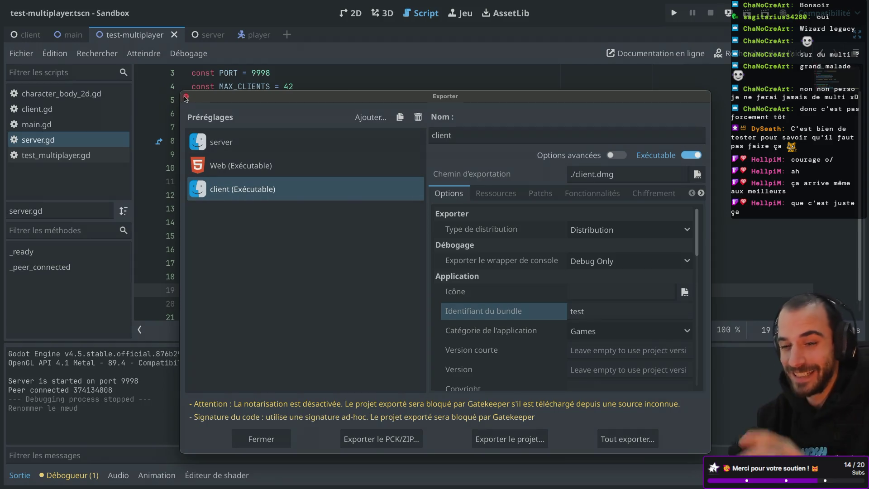
click(186, 96)
click(729, 14)
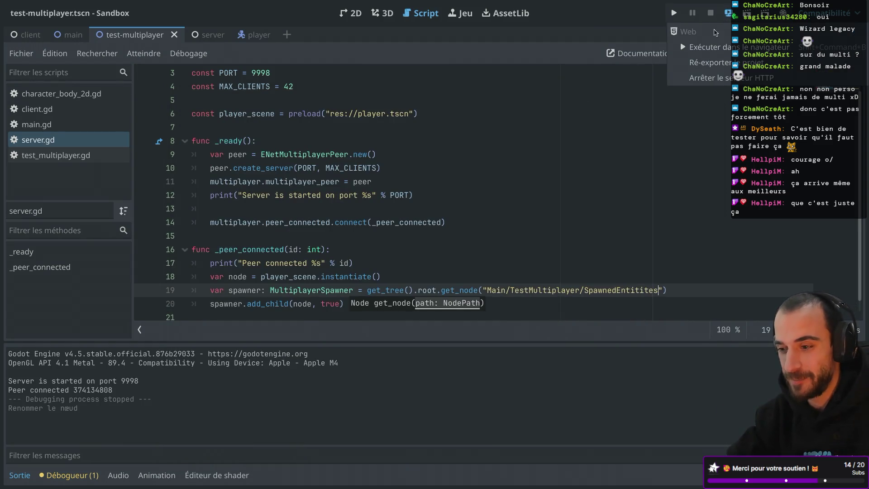
Eject the old Sandbox volume in Finder.
key(ctrl+Left)
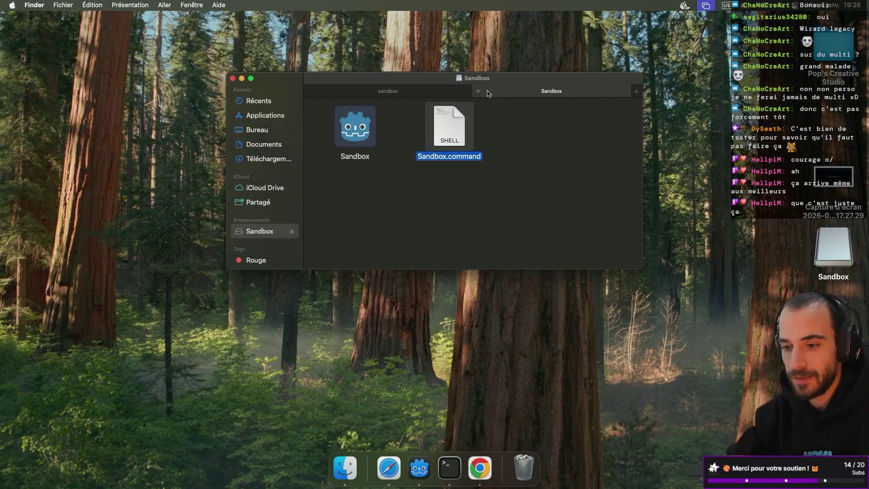
click(478, 91)
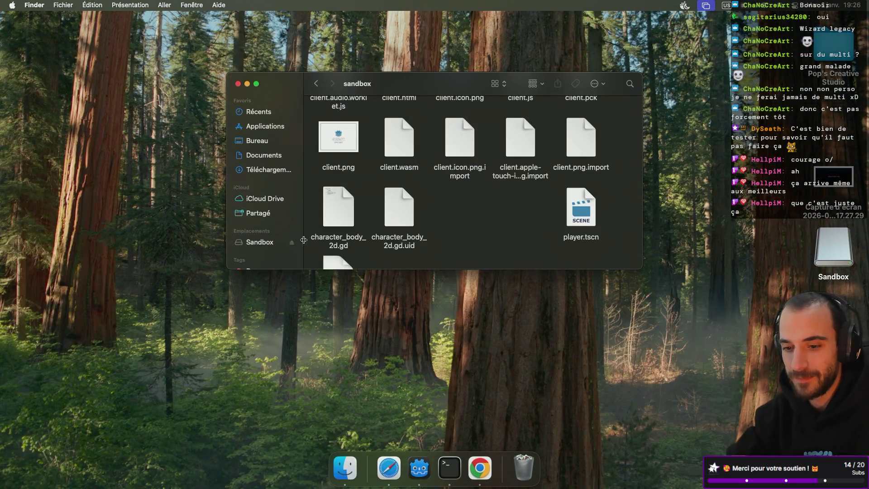
click(272, 242)
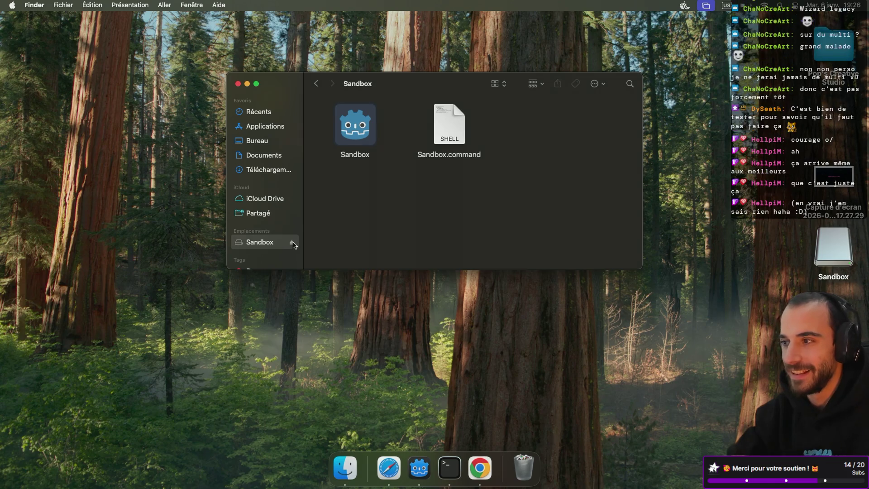
click(292, 243)
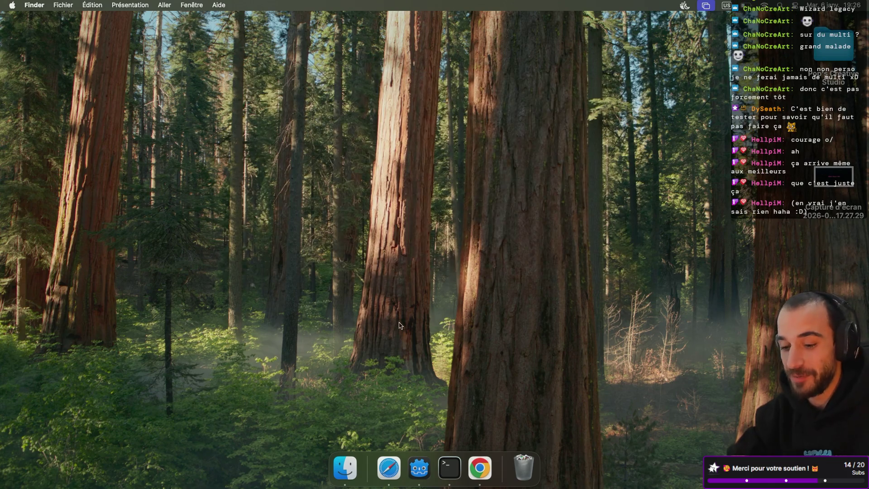
Mount the new client.dmg from the home sandbox folder and run Sandbox.command.
click(345, 467)
key(super+shift+h)
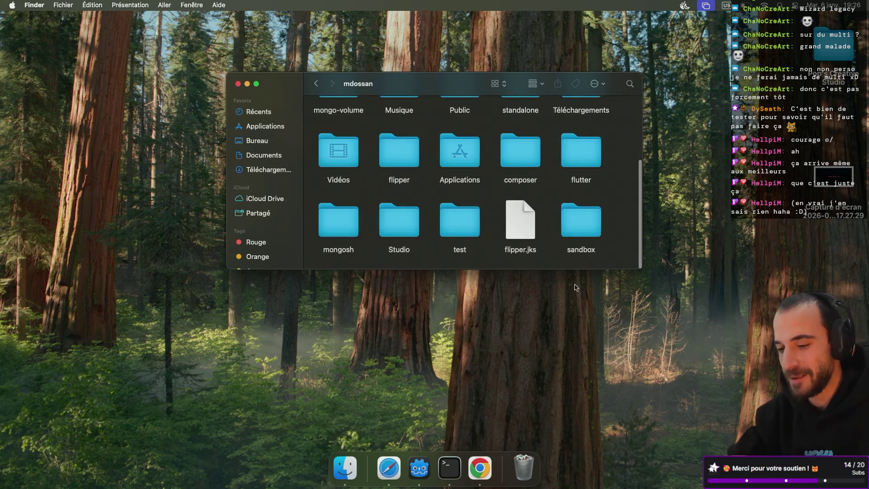
double_click(585, 215)
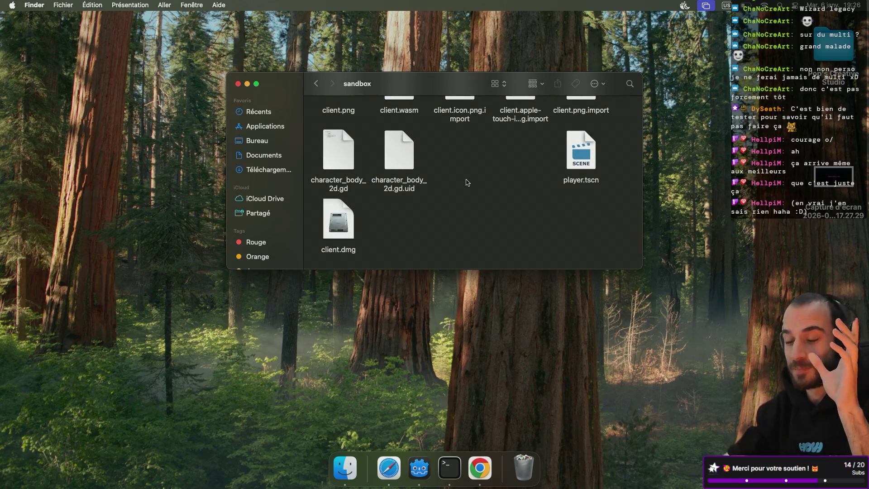
key(super+Tab)
key(super+Tab)
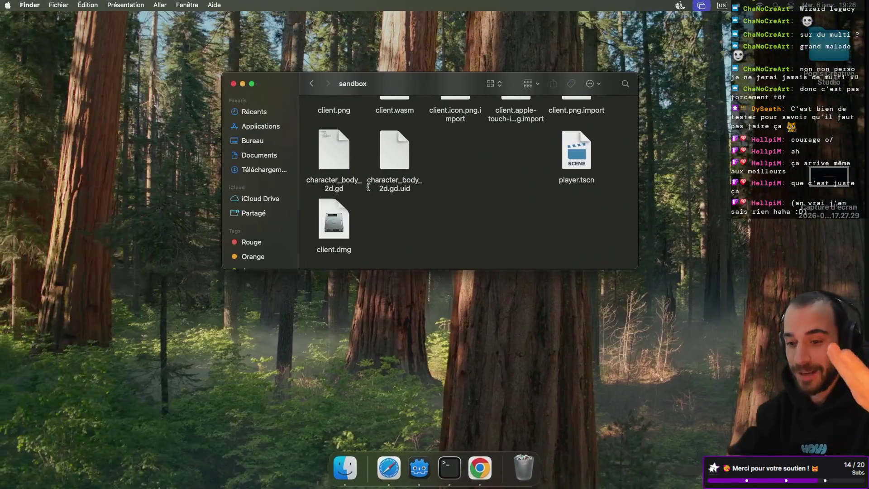
key(super+Tab)
key(super+Tab)
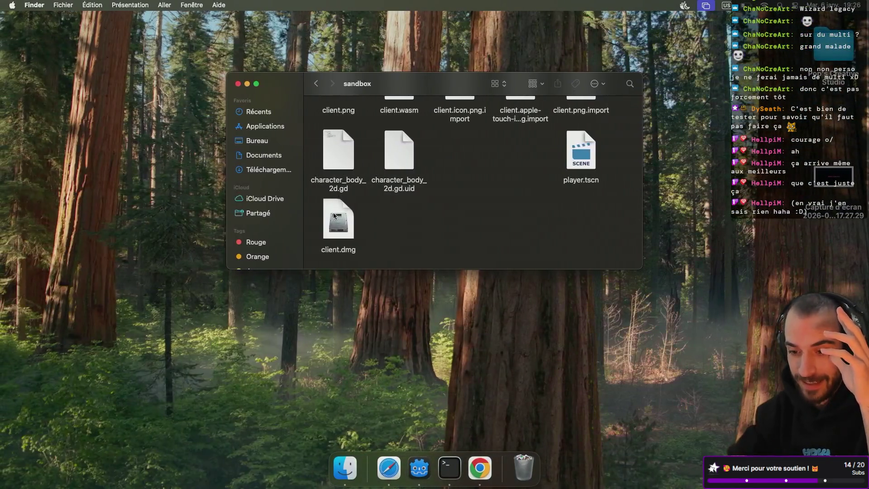
double_click(335, 216)
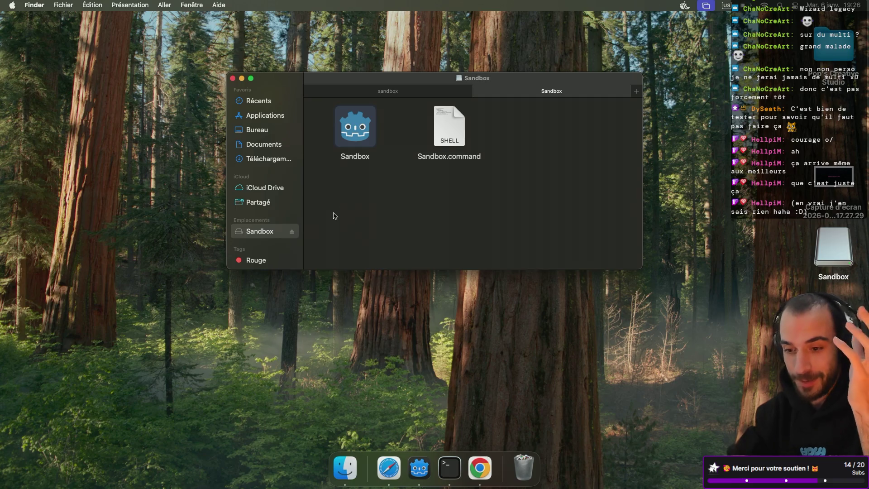
double_click(441, 142)
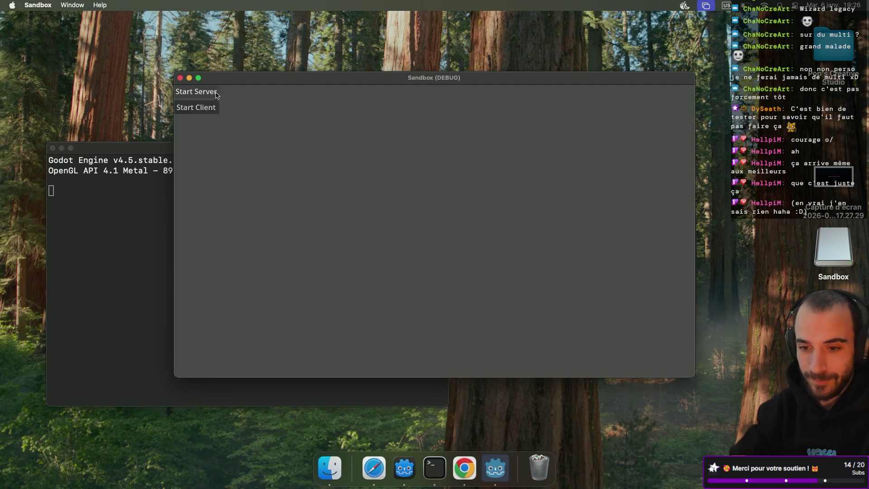
Start the exported app as server and connect the editor-run game to it as a client.
click(214, 92)
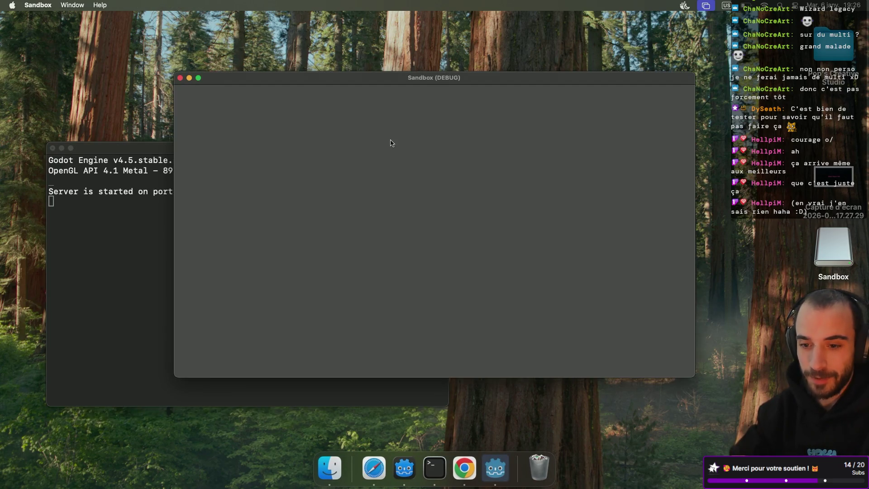
key(super+Tab)
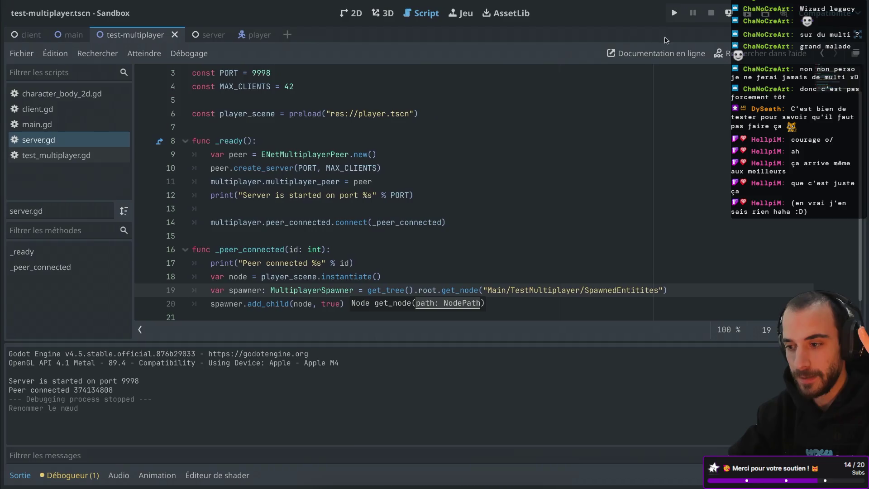
click(675, 14)
click(202, 121)
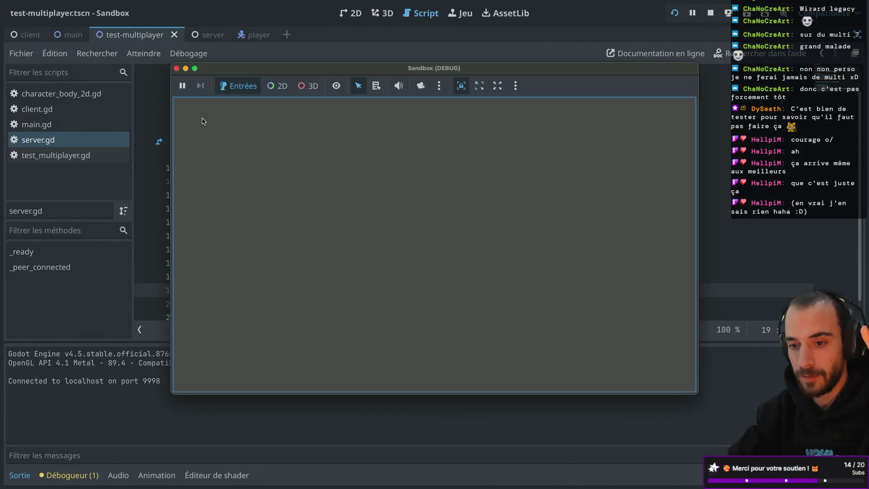
Read the server's 'Node not found' errors, then terminate the Terminal server and close the debug game.
key(super+Tab)
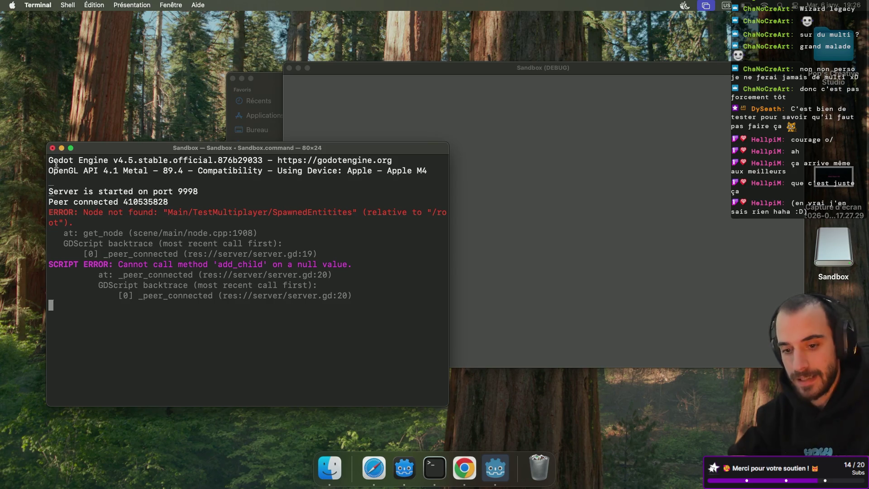
click(52, 148)
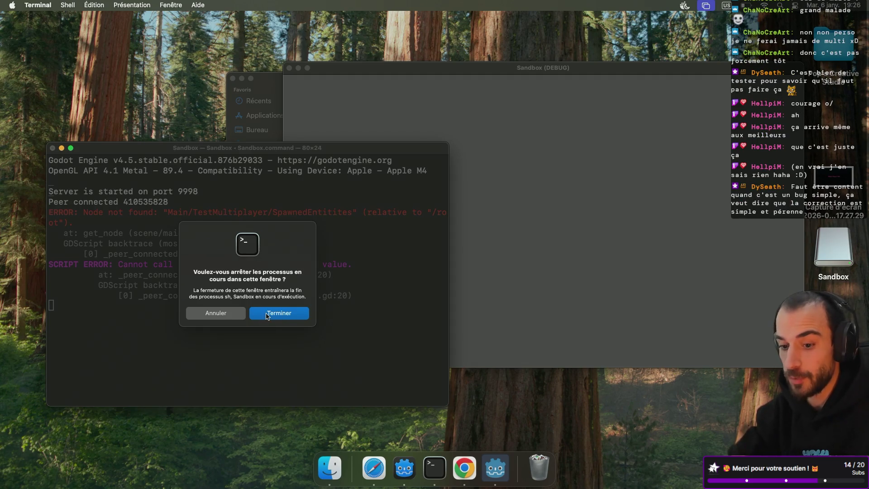
click(267, 315)
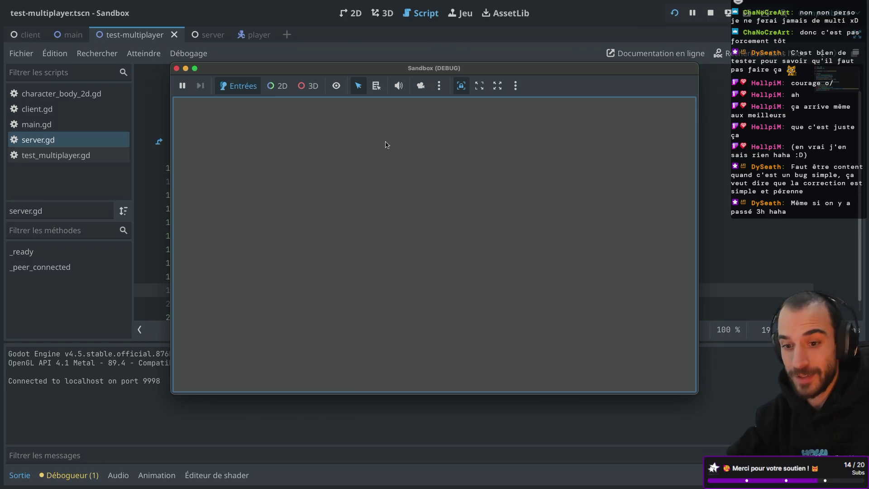
click(176, 68)
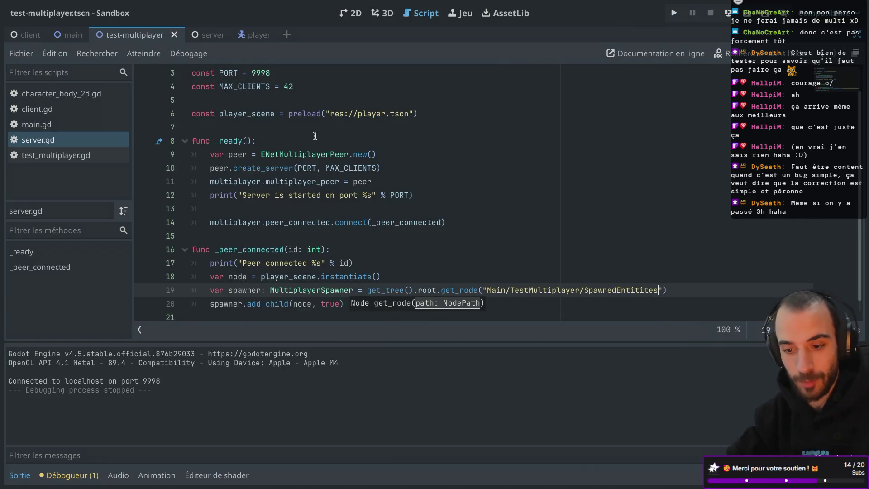
Correct line 19's path to SpawnedEntities in server.gd and save.
key(super+ctrl+d)
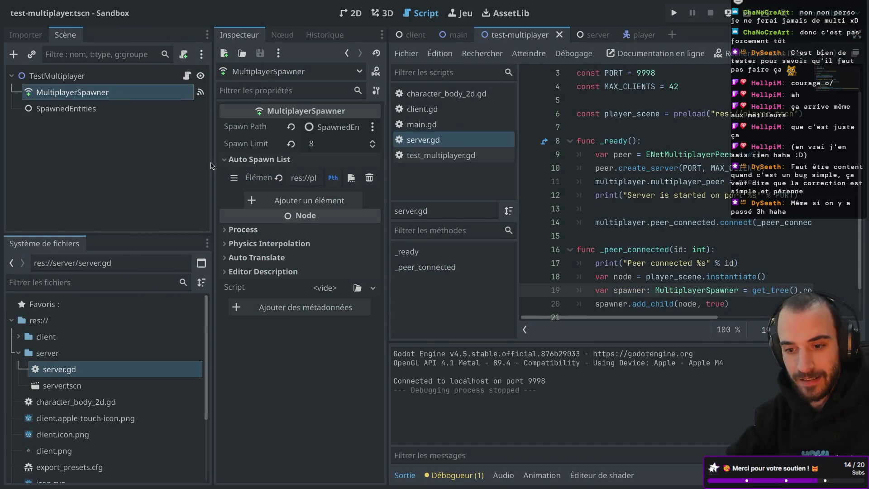
drag(211, 166, 204, 166)
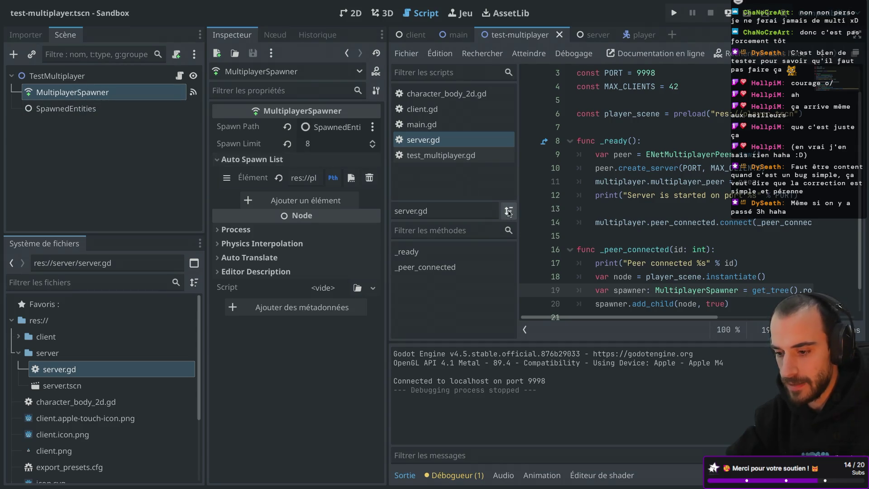
scroll(662, 245, down, 2)
scroll(662, 245, right, 10)
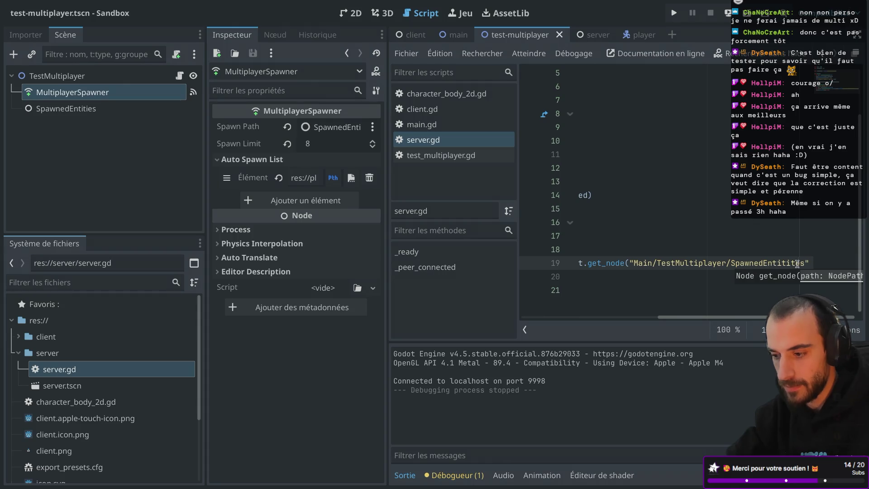
key(BackSpace)
text(e)
key(ctrl+s)
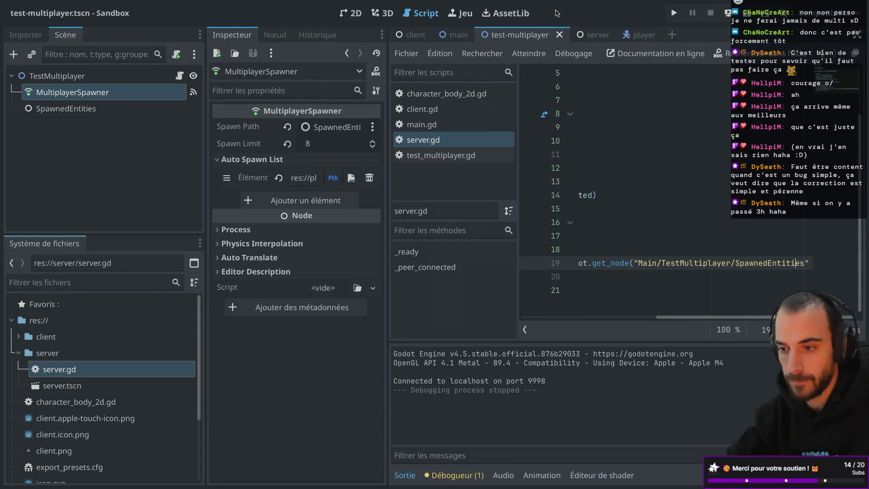
Re-export the client preset over the existing client.dmg.
mouse_move(376, 3)
click(95, 6)
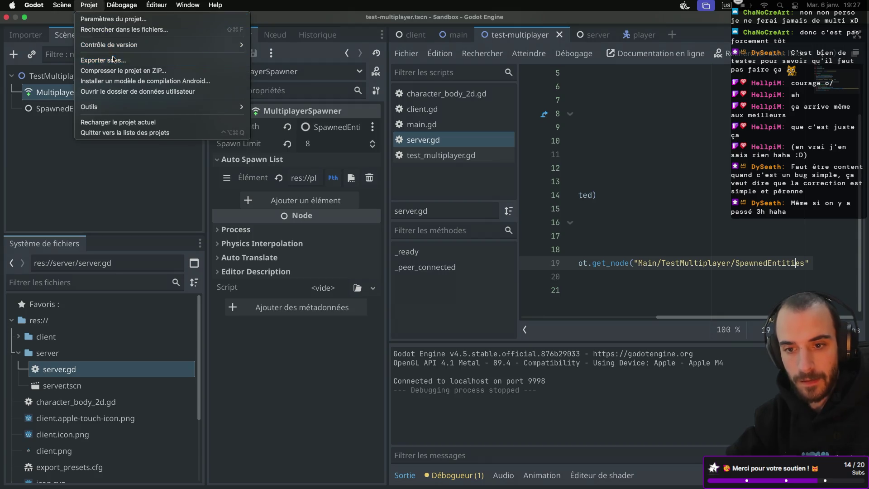
click(97, 60)
click(521, 437)
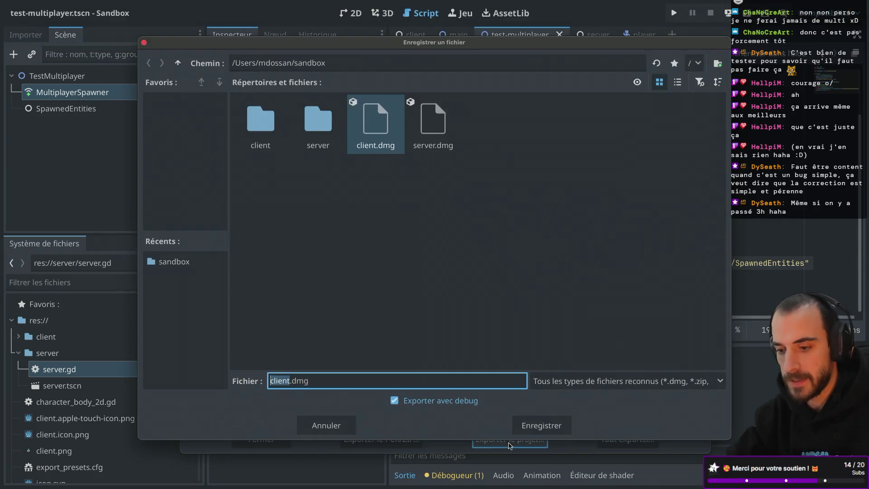
click(544, 425)
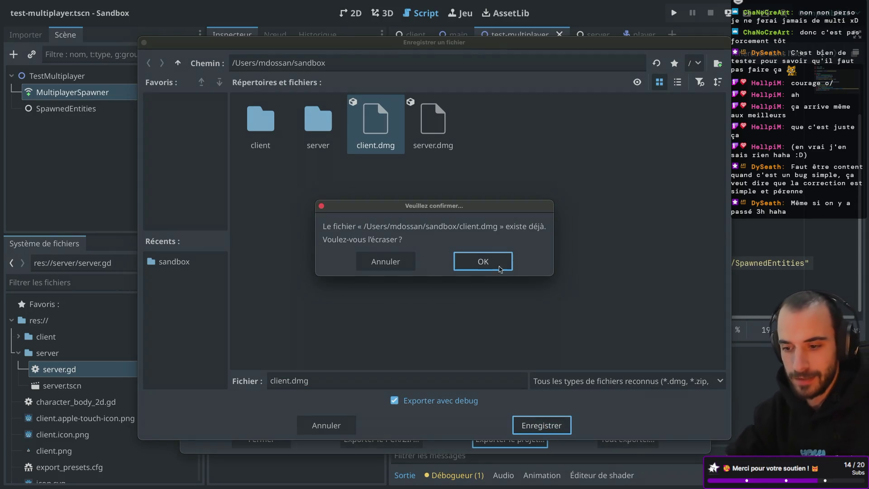
click(488, 259)
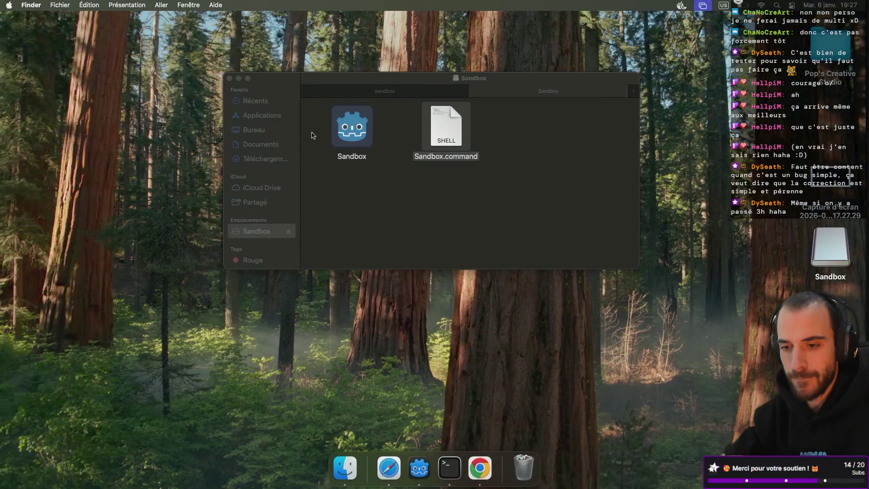
Close the old Sandbox volume, mount the re-exported client.dmg and run Sandbox.command.
click(479, 91)
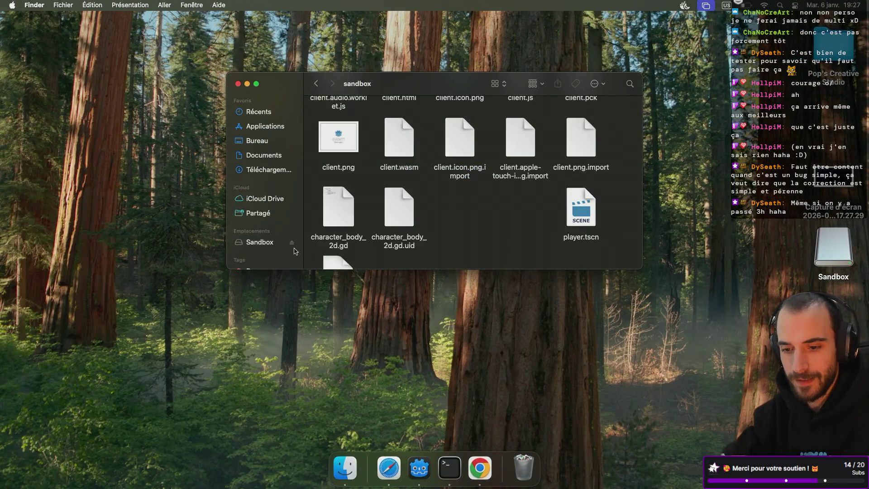
click(293, 246)
click(292, 246)
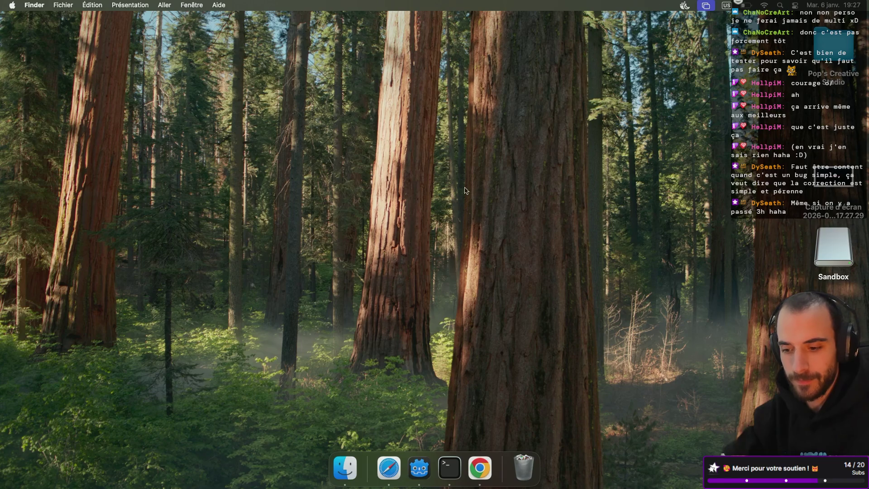
click(345, 467)
scroll(437, 177, down, 10)
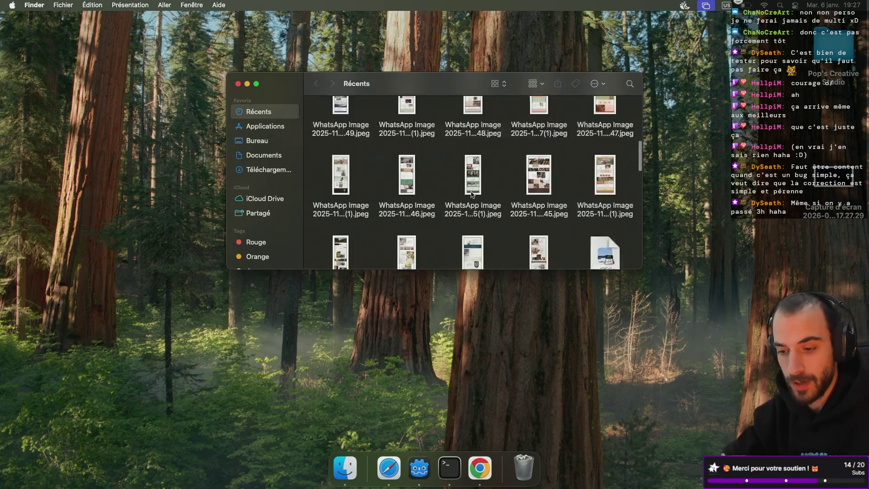
key(super+shift+h)
double_click(583, 227)
scroll(493, 192, down, 3)
double_click(338, 216)
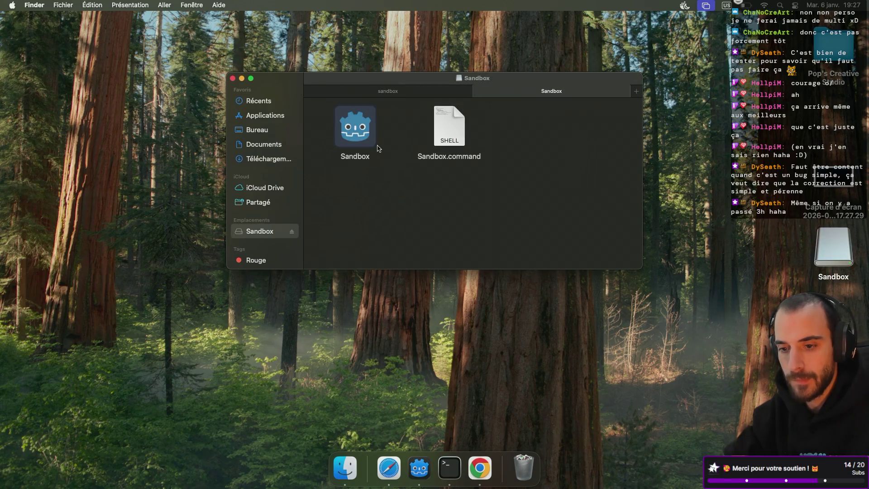
double_click(456, 127)
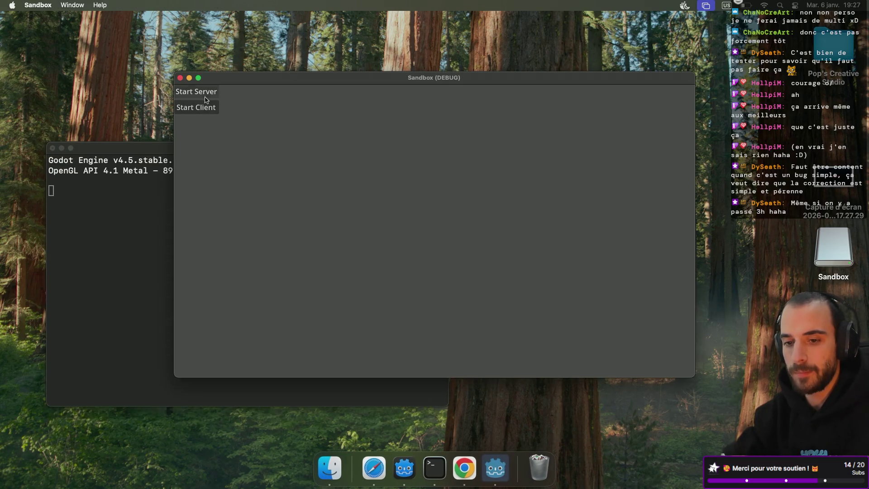
Start the exported server, connect the editor game as client, and read the server.gd:19 type error.
click(203, 93)
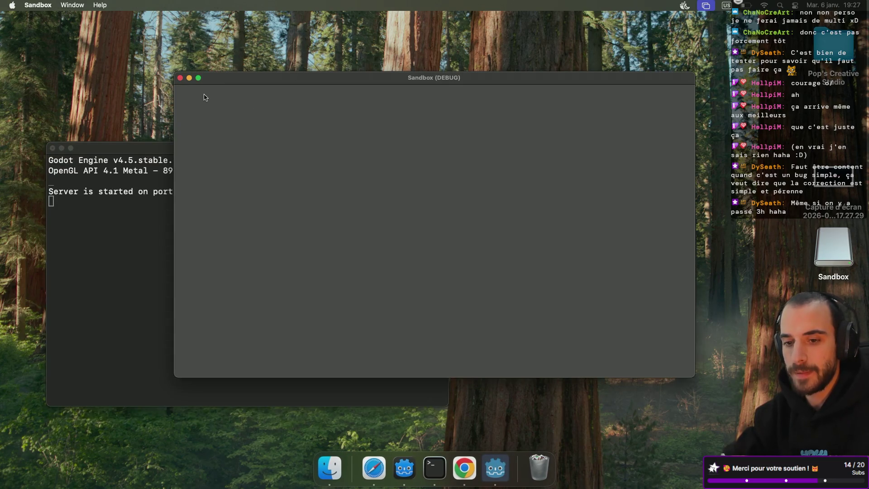
key(ctrl+Right)
key(super+b)
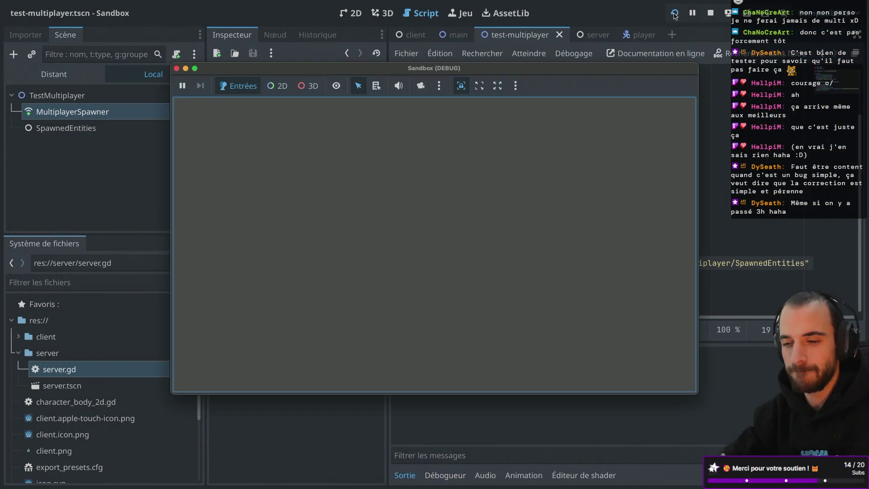
click(197, 122)
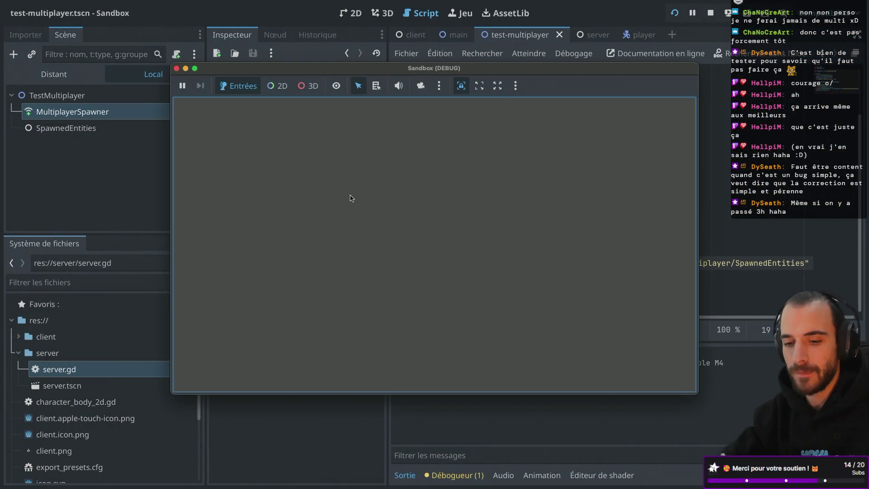
key(ctrl+Left)
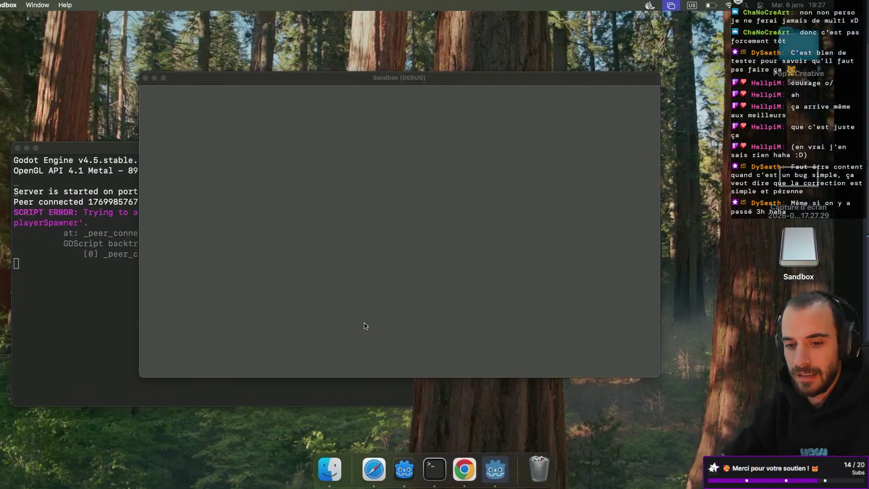
click(143, 320)
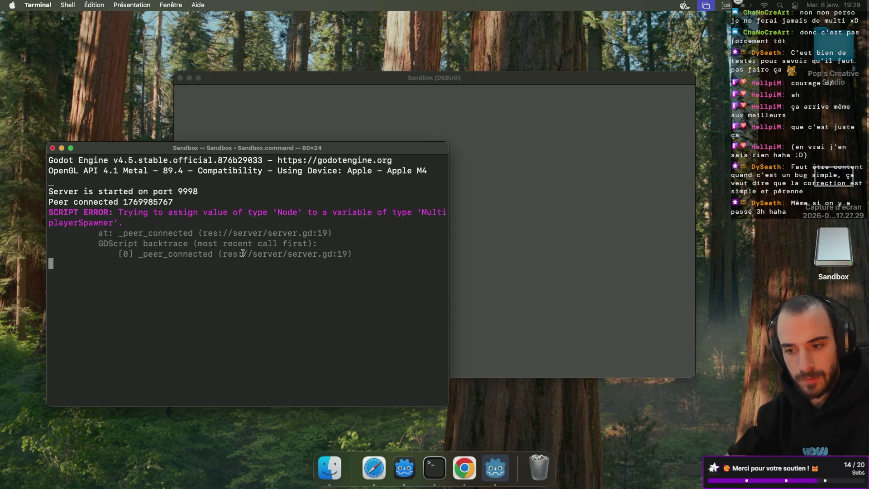
key(ctrl+Right)
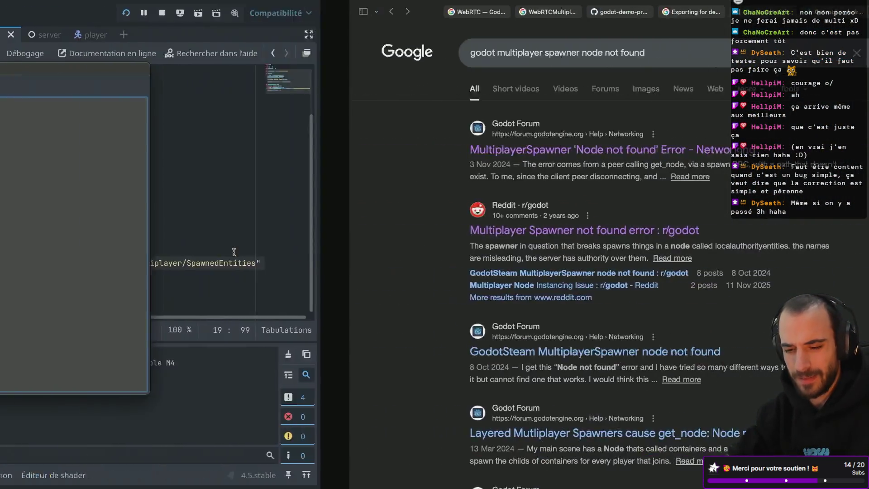
Stop the debug game, drop the ': MultiplayerSpawner' type from line 19, and save server.gd.
key(super+q)
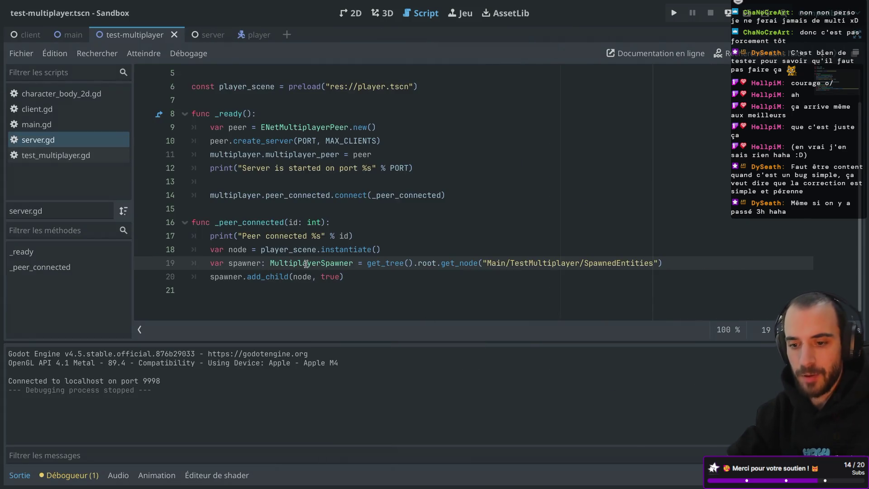
key(BackSpace)
key(BackSpace)
key(BackSpace)
key(super+s)
click(425, 231)
click(261, 263)
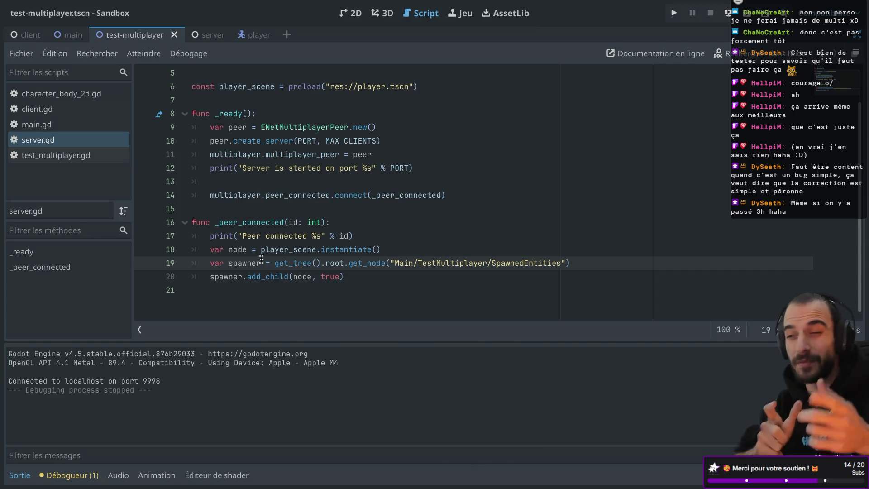
key(super+s)
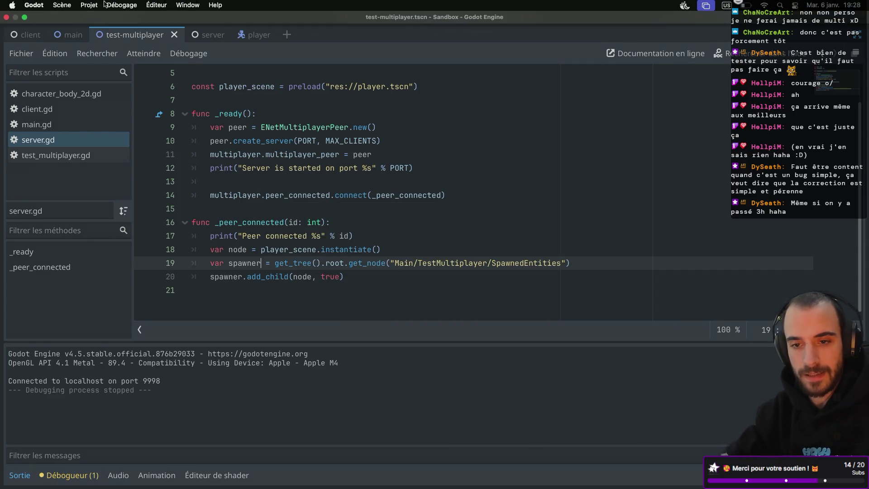
click(92, 6)
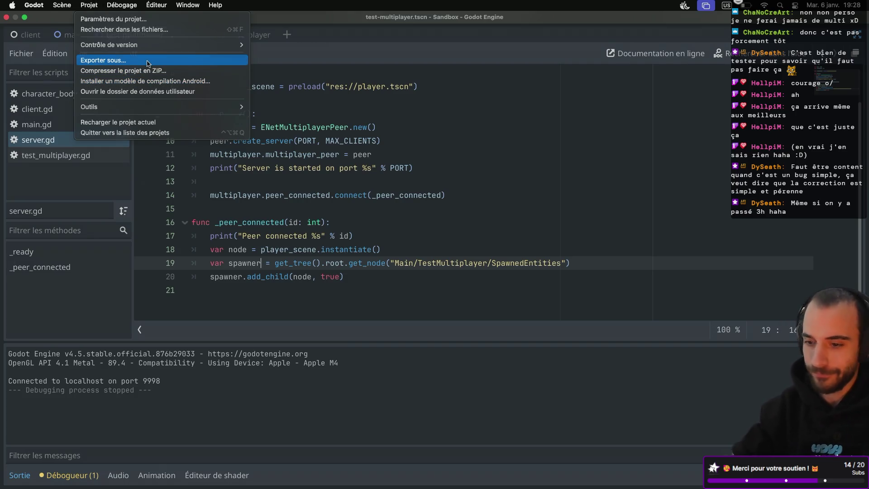
Re-export the project as client.dmg, overwriting the existing file.
click(148, 64)
click(520, 432)
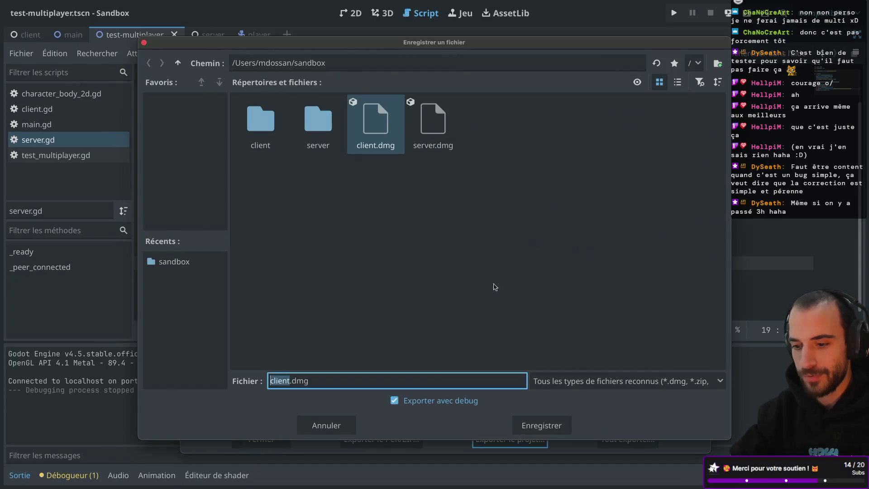
click(551, 432)
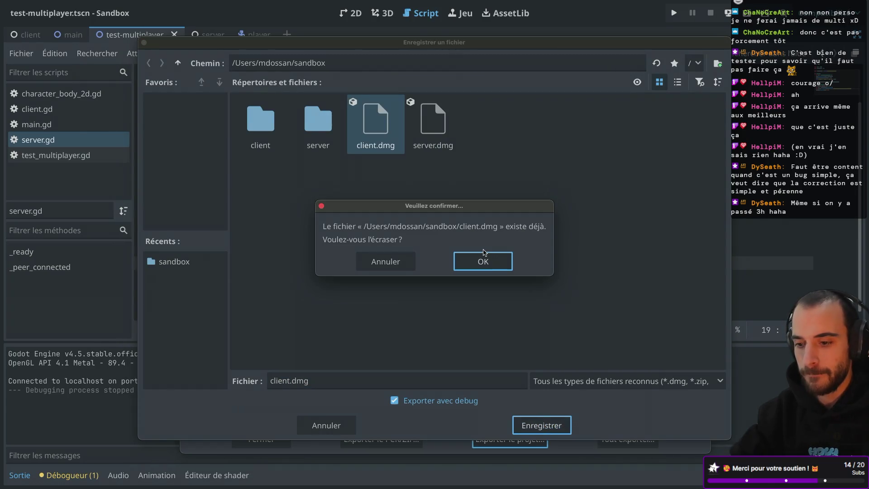
click(483, 261)
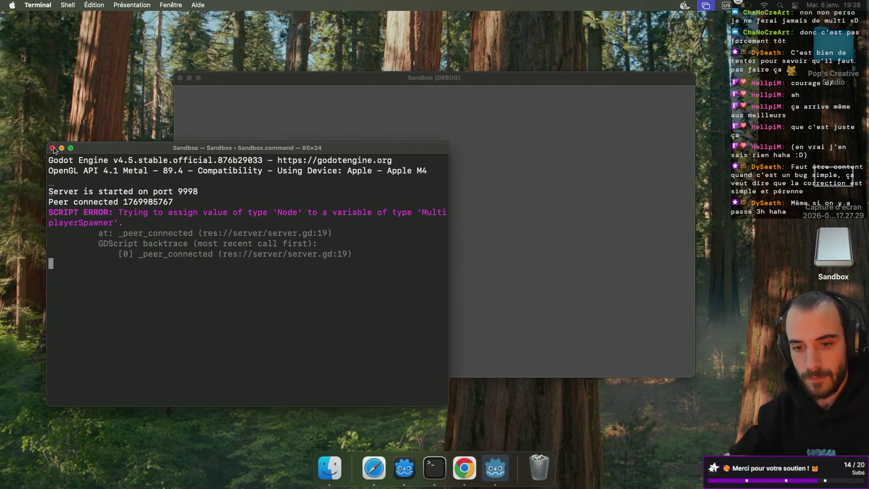
Stop the server terminal, then launch Sandbox.command from the mounted client.dmg volume.
click(52, 148)
click(267, 311)
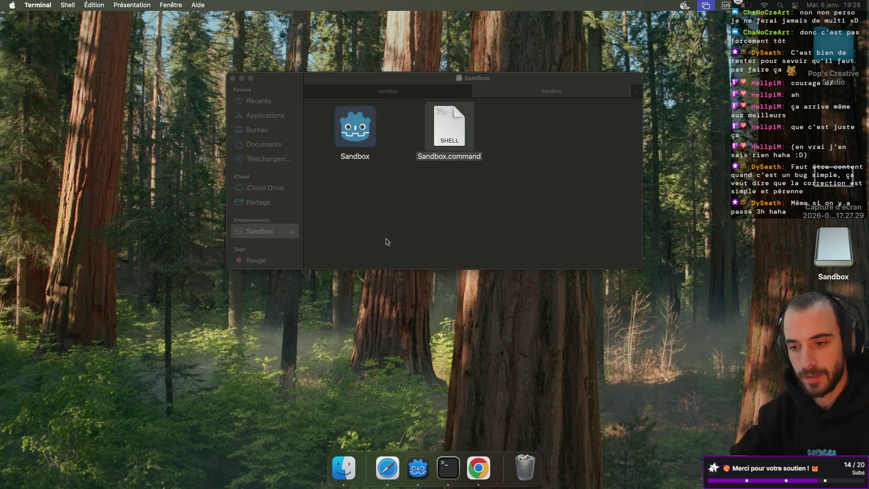
click(480, 91)
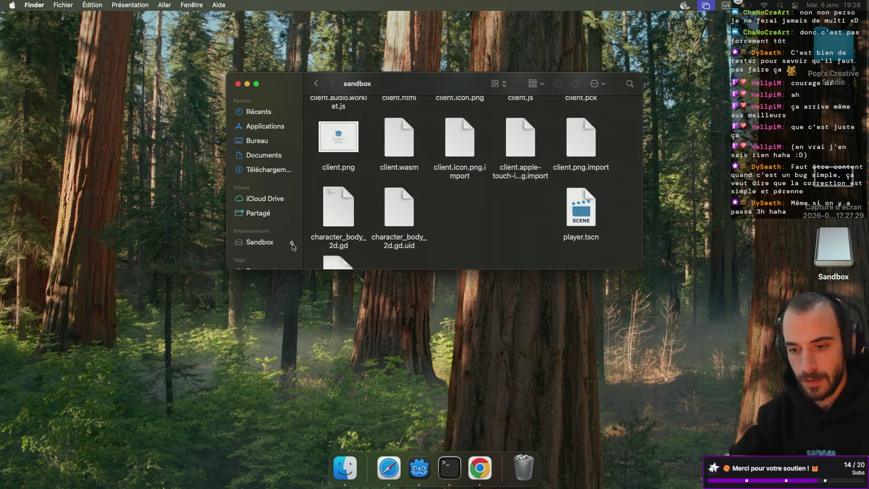
scroll(455, 214, down, 3)
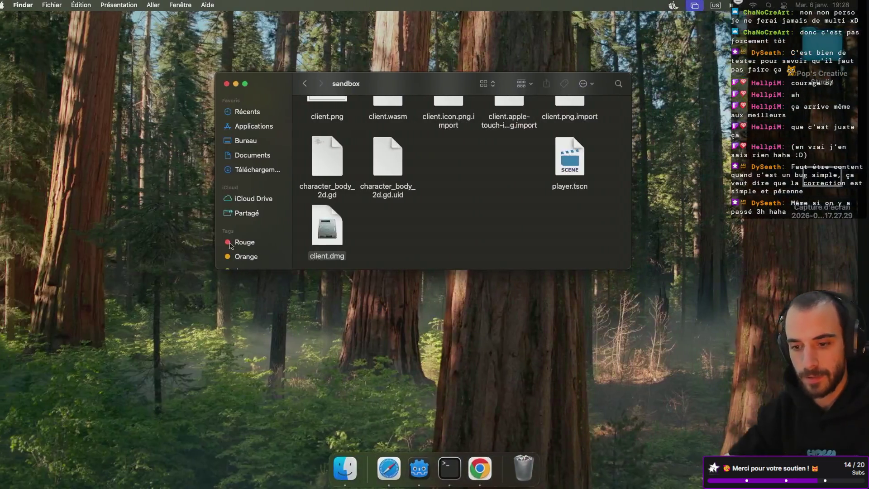
click(323, 231)
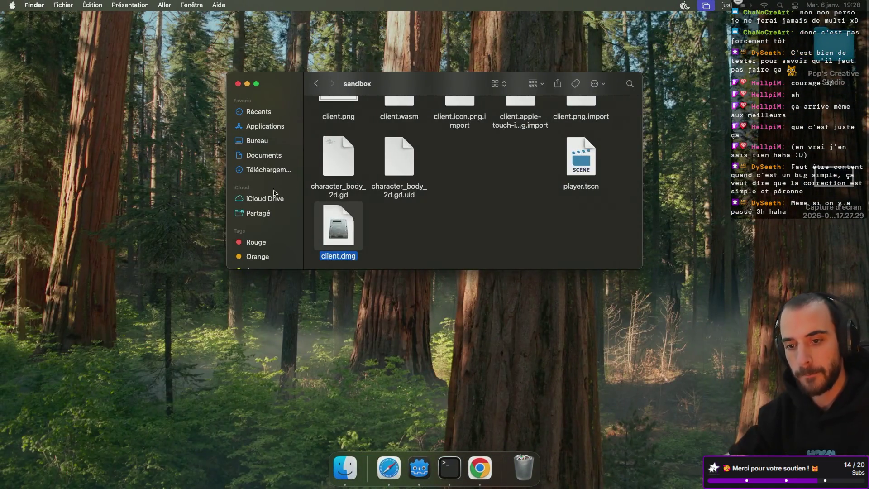
double_click(428, 133)
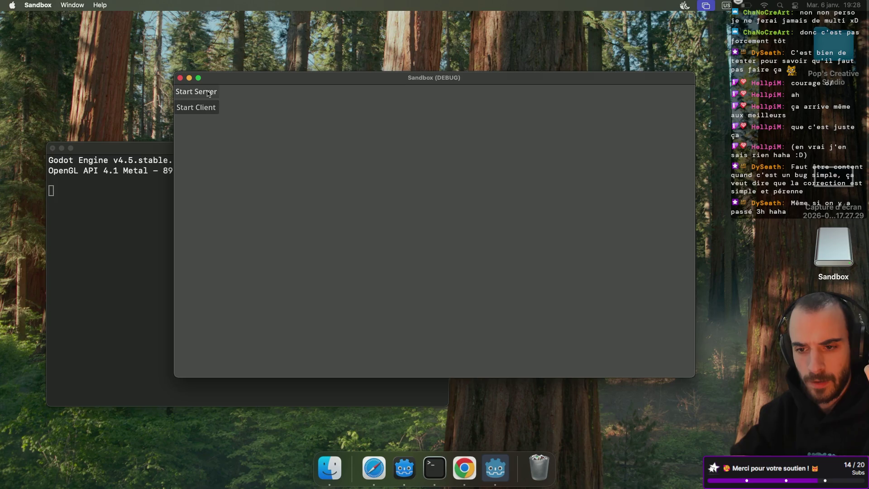
Close the Export dialog, run the project from the editor and check the server desktop.
key(super+Tab)
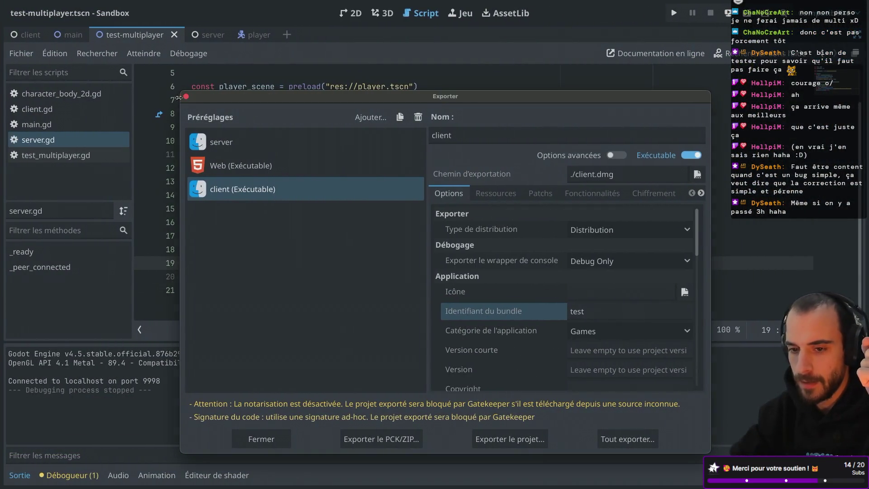
key(Escape)
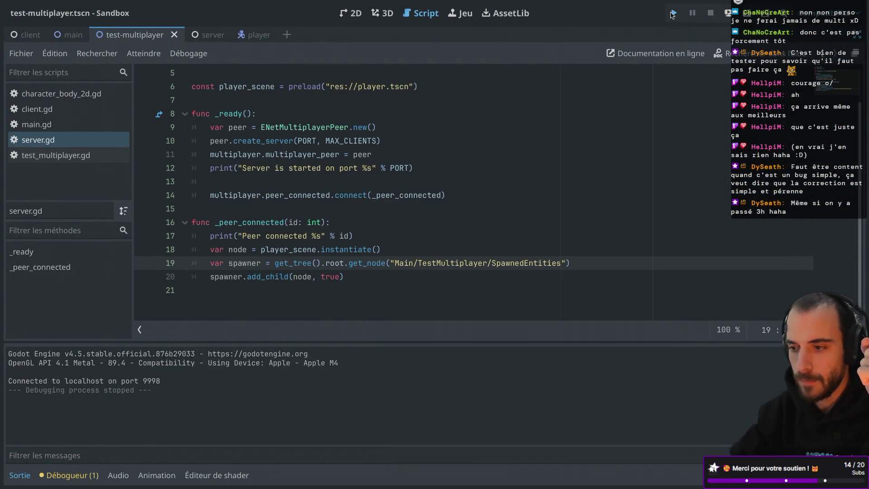
click(673, 13)
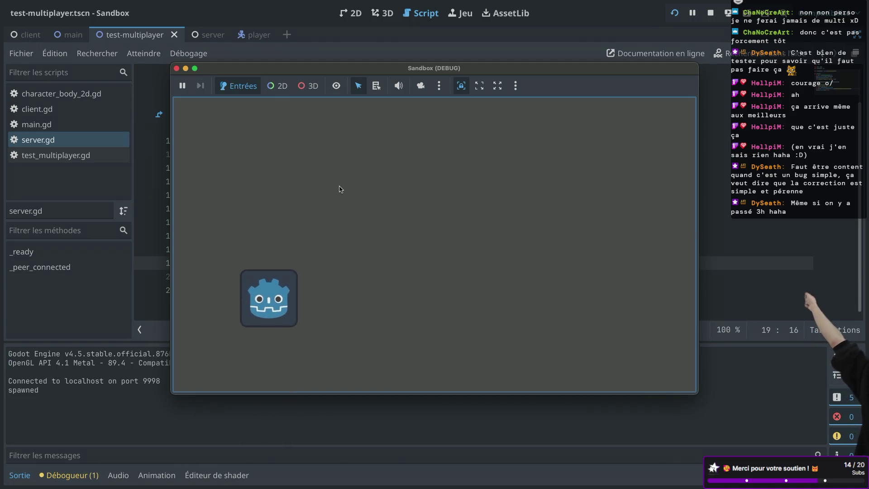
key(ctrl+Left)
key(ctrl+Right)
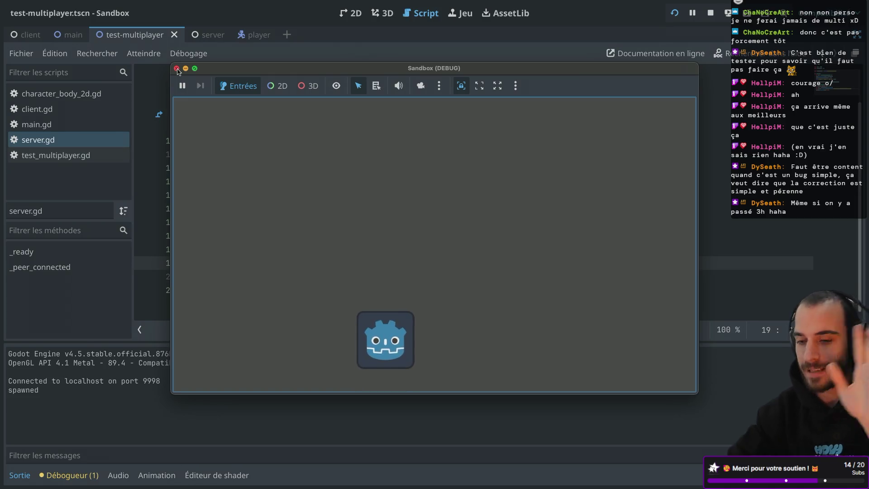
Restart the editor-run game to test spawning, then close its window.
click(177, 68)
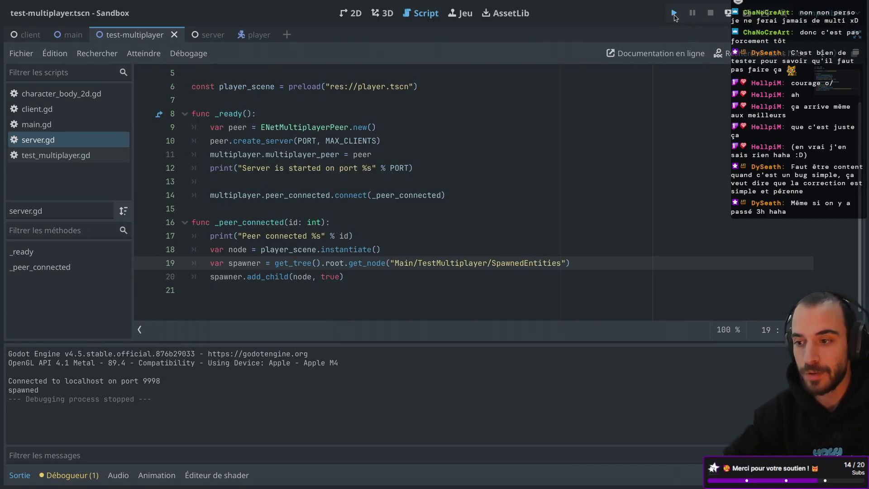
click(675, 13)
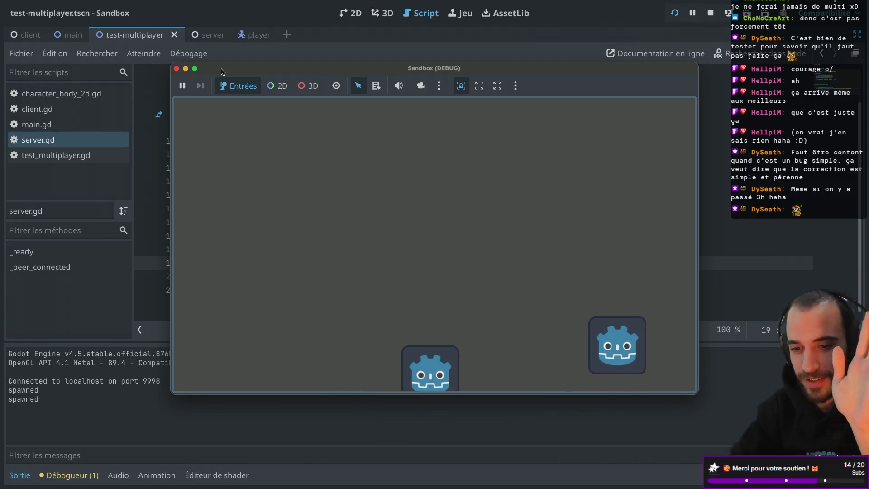
click(176, 68)
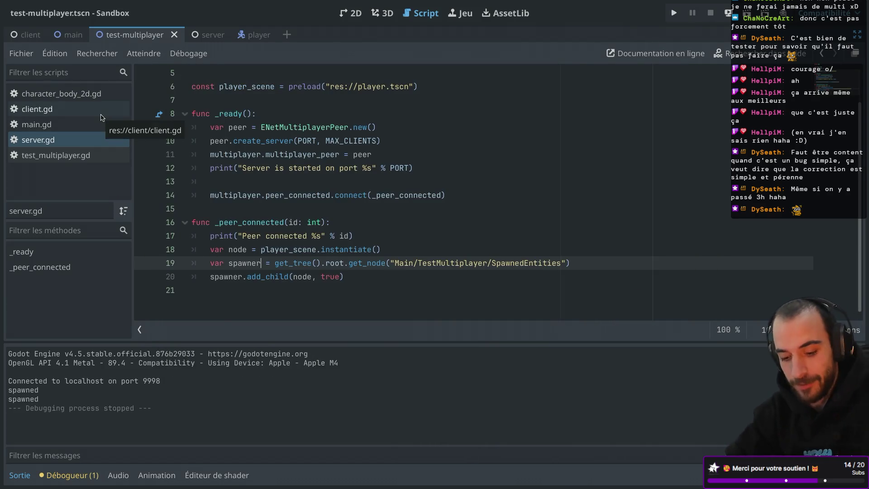
Restore the docks and confirm MultiplayerSpawner's Spawn Path still targets SpawnedEntities before rerunning.
key(ctrl+super+d)
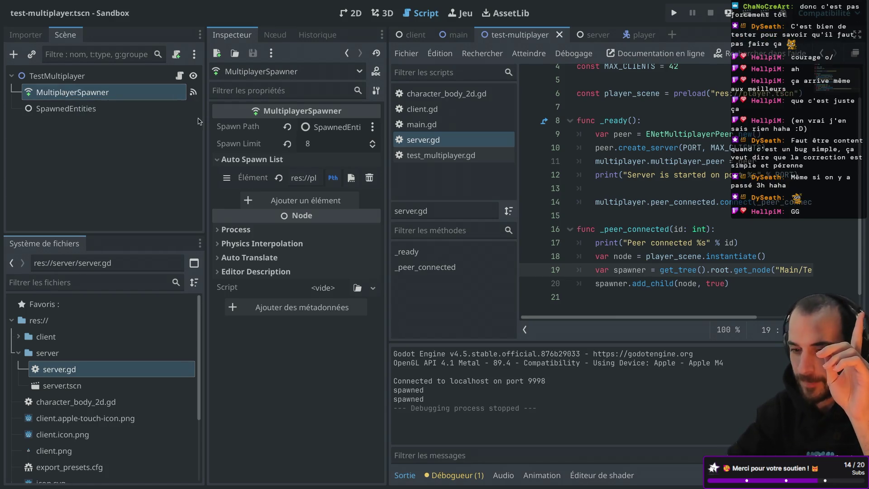
mouse_move(256, 130)
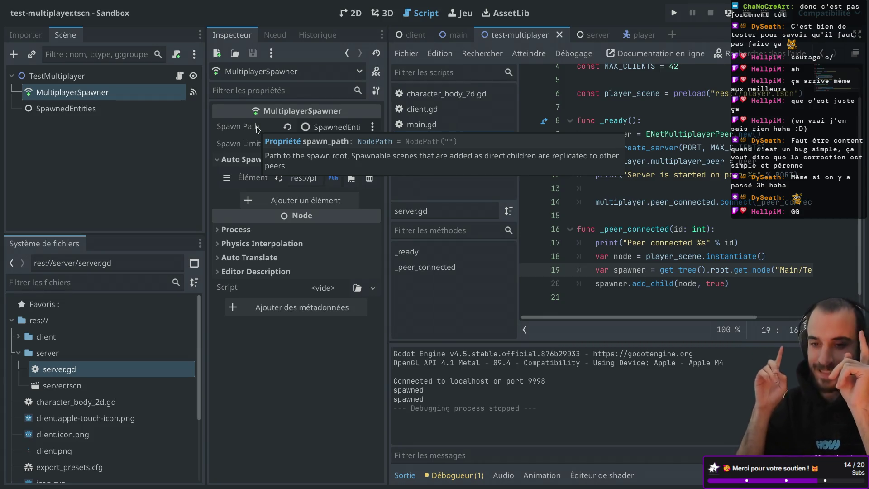
click(68, 111)
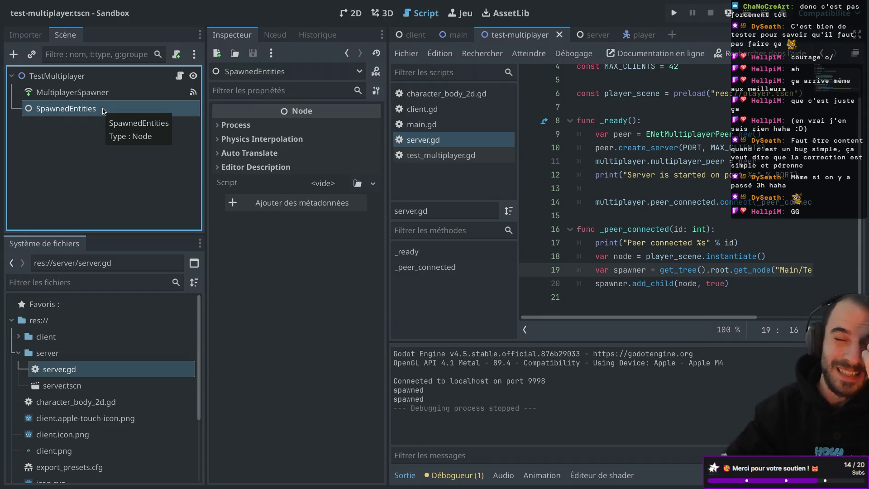
click(75, 94)
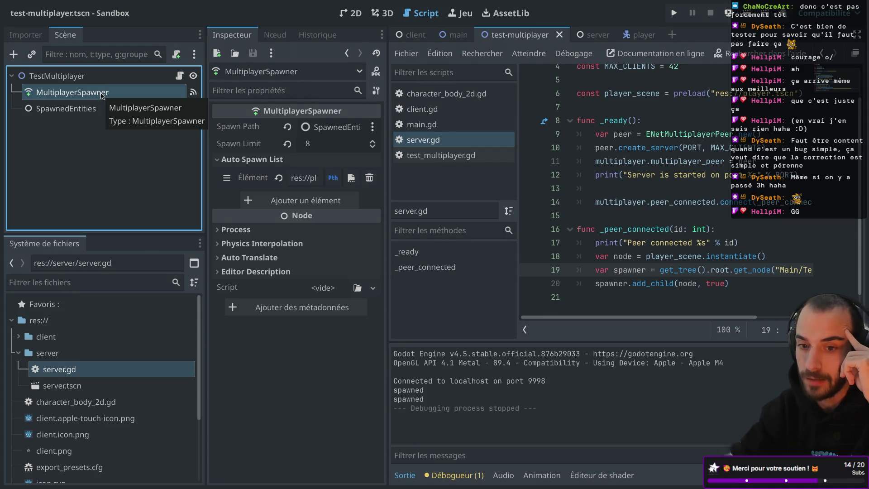
click(319, 127)
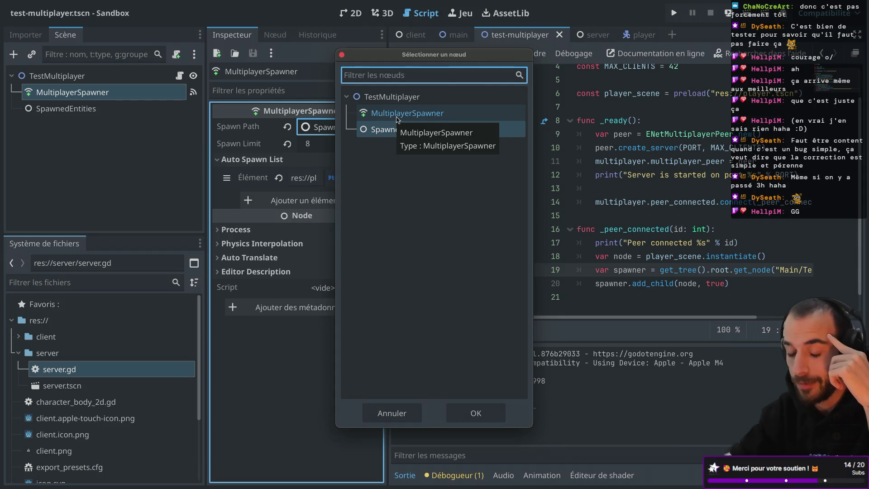
click(392, 413)
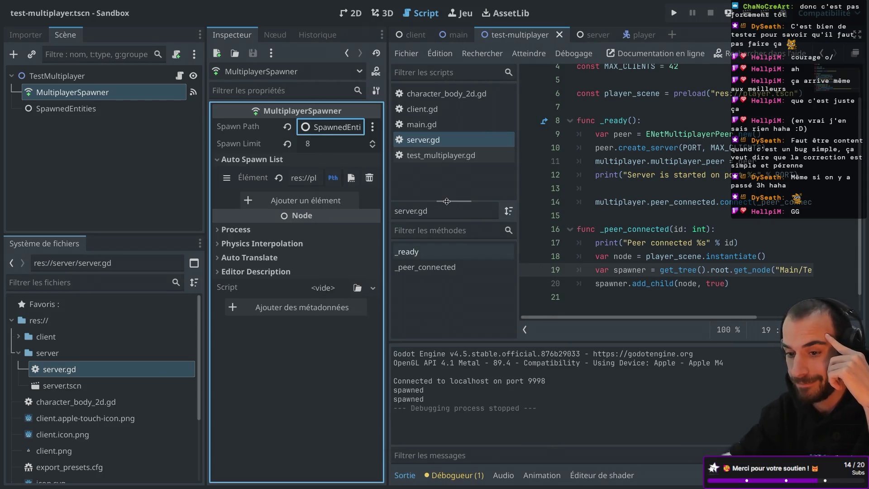
key(super+b)
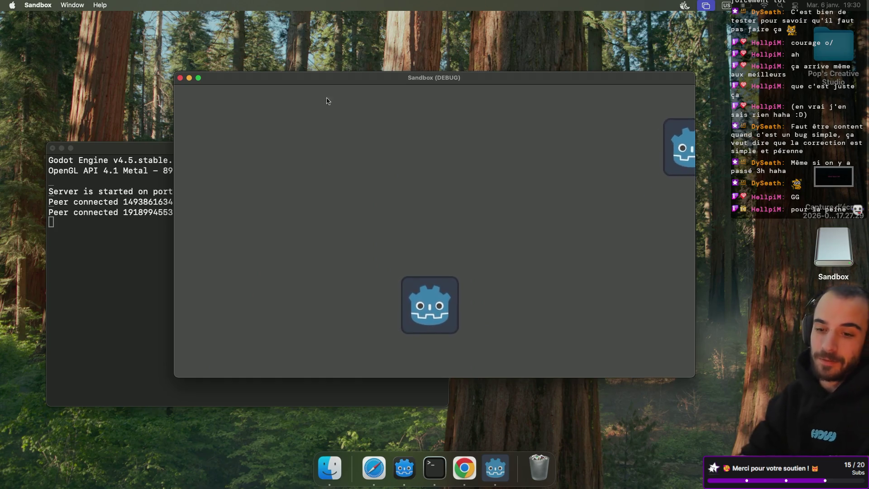
Switch between the editor and desktop Space to compare the game windows showing three players.
key(super+Tab)
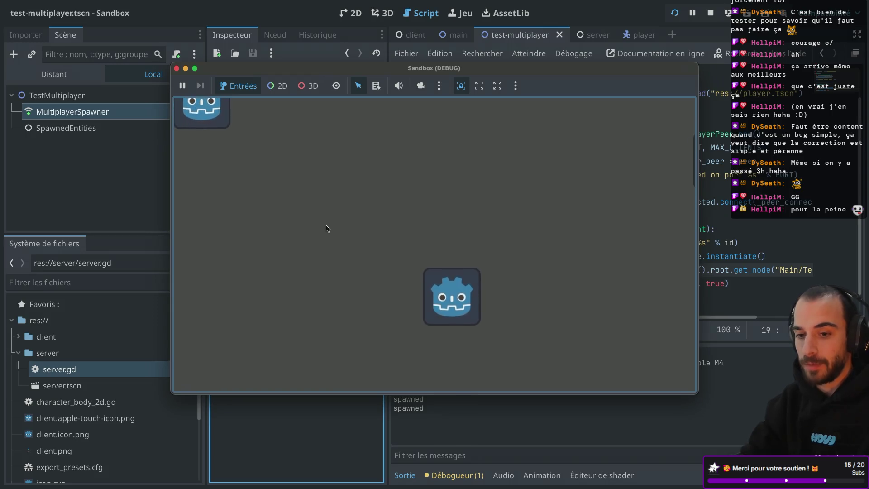
key(ctrl+Left)
key(ctrl+Right)
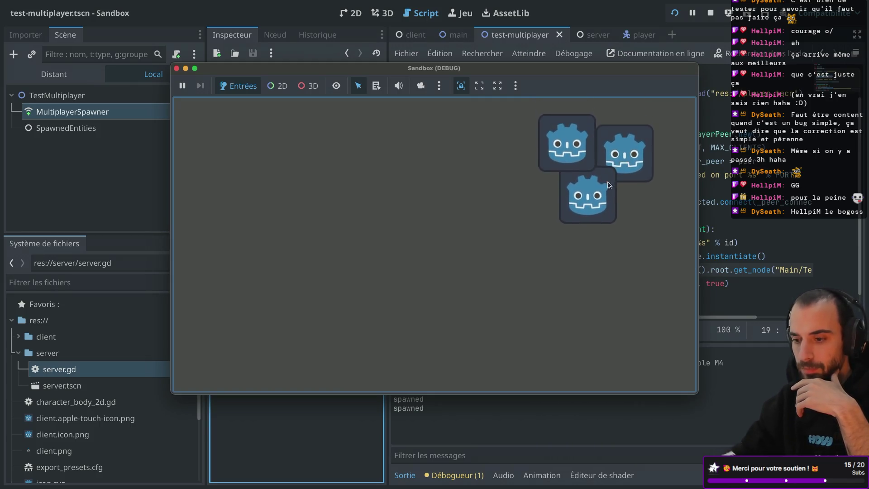
key(ctrl+Left)
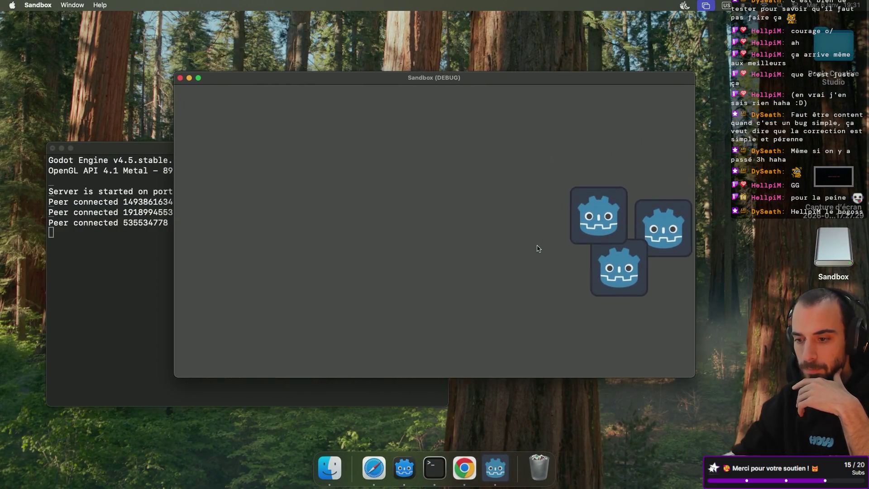
Stop the running game and enter distraction-free mode so server.gd fills the editor.
key(ctrl+Right)
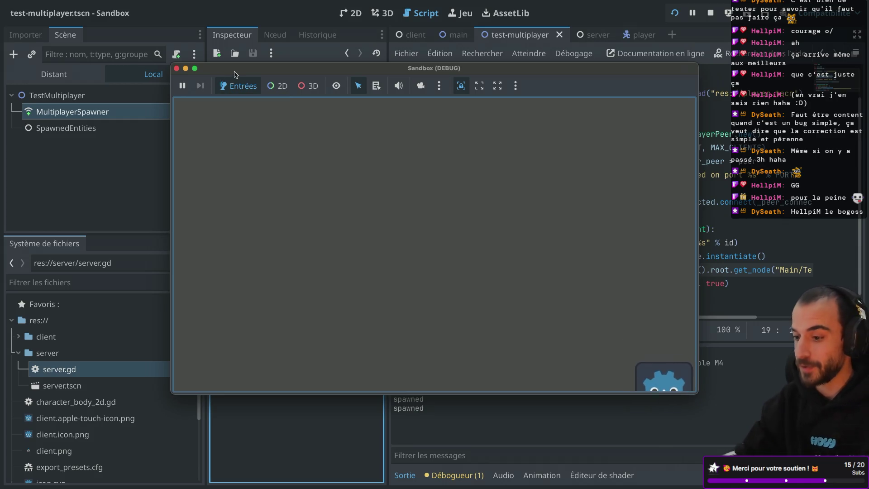
click(176, 69)
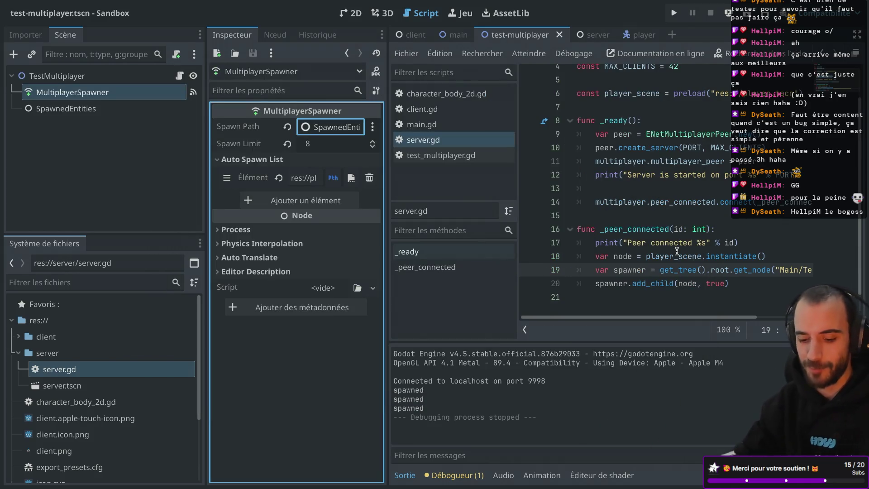
key(ctrl+super+d)
scroll(413, 230, up, 1)
scroll(412, 230, down, 1)
scroll(412, 229, up, 1)
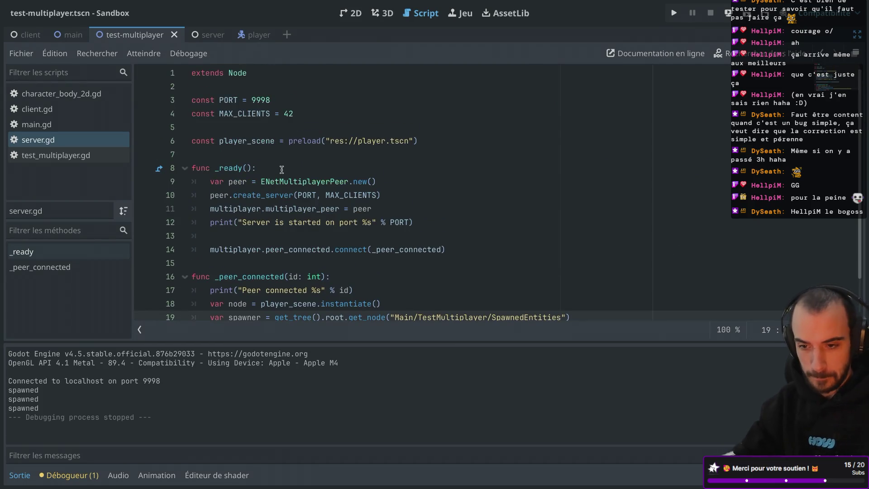
Run another editor client with Start Client, check the other Space, then stop it.
key(super+b)
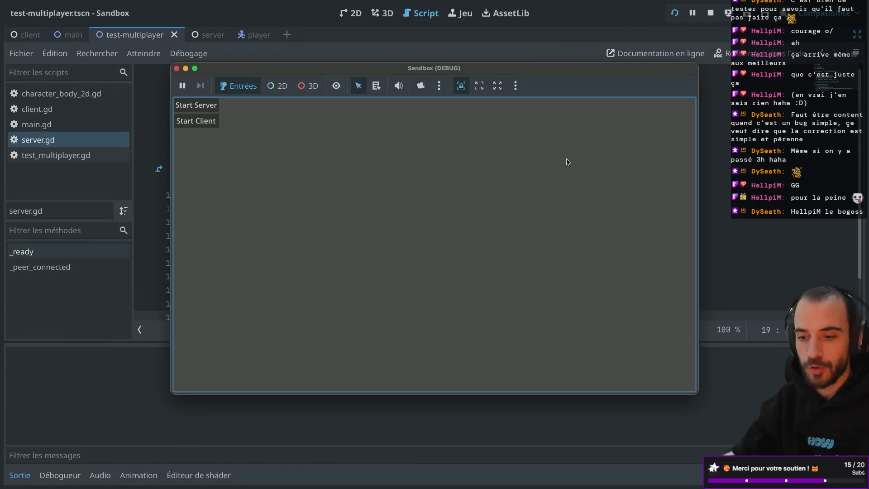
click(196, 121)
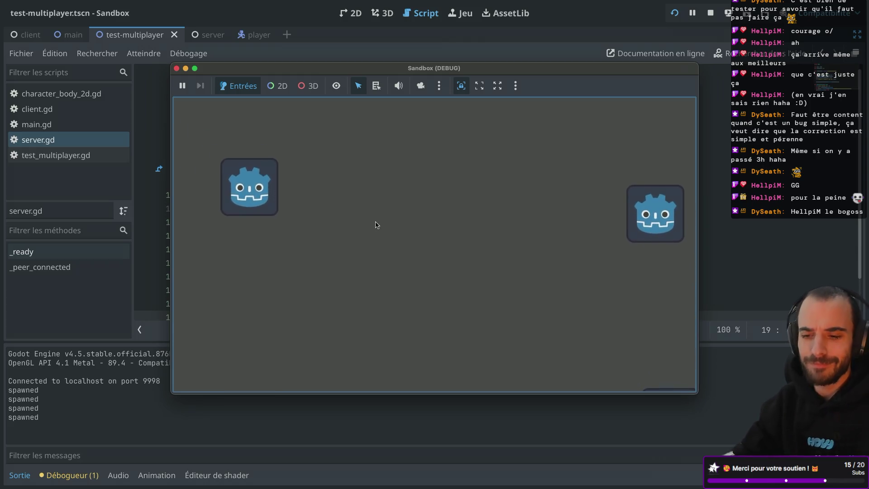
key(ctrl+Left)
key(ctrl+Left)
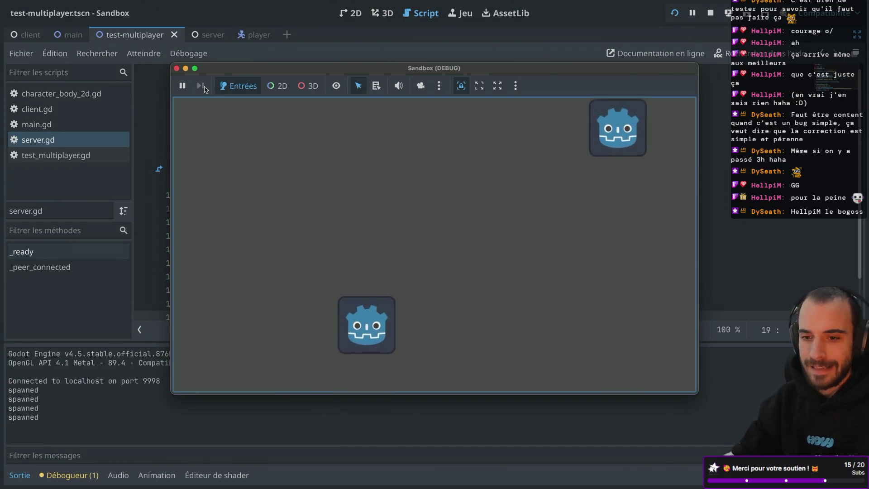
click(177, 69)
mouse_move(294, 191)
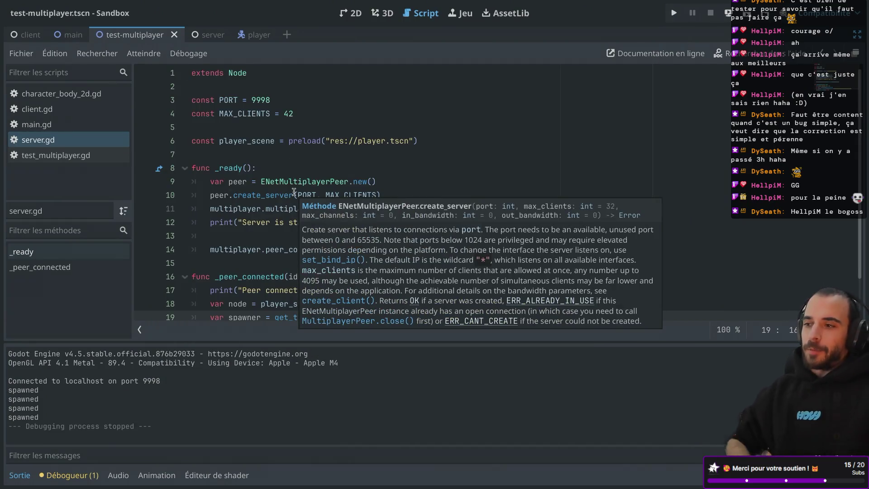